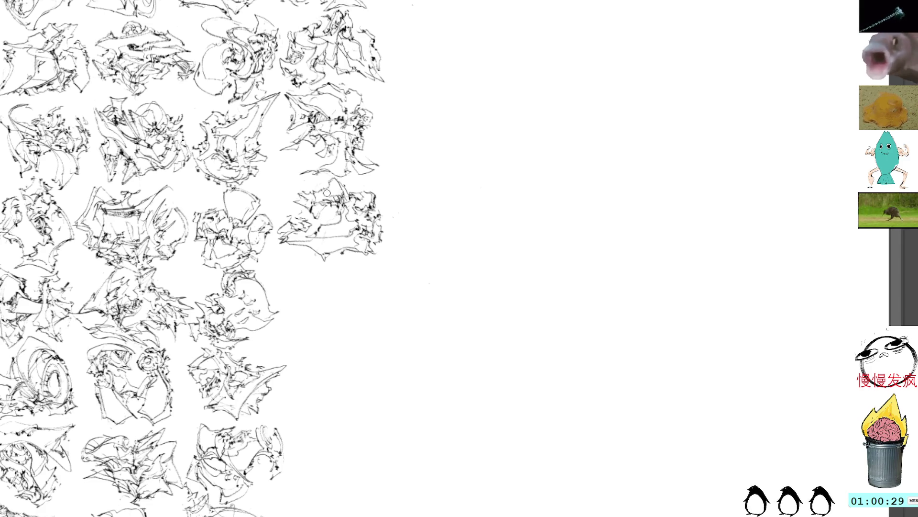
Step: Start a new gesture sketch in the blank canvas to the right of the grid
mouse_move(423, 258)
left_mouse_down()
mouse_move(427, 216)
mouse_move(408, 199)
left_mouse_up()
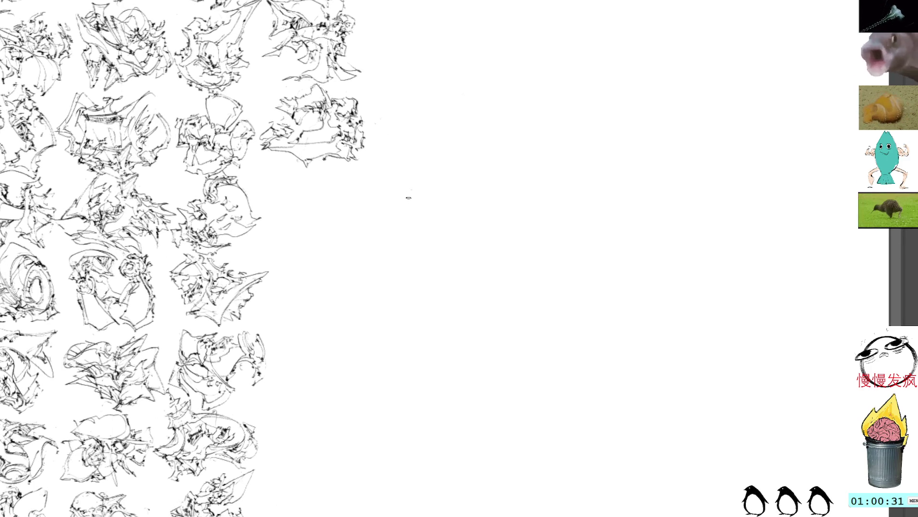
left_click_drag(424, 256, 448, 251)
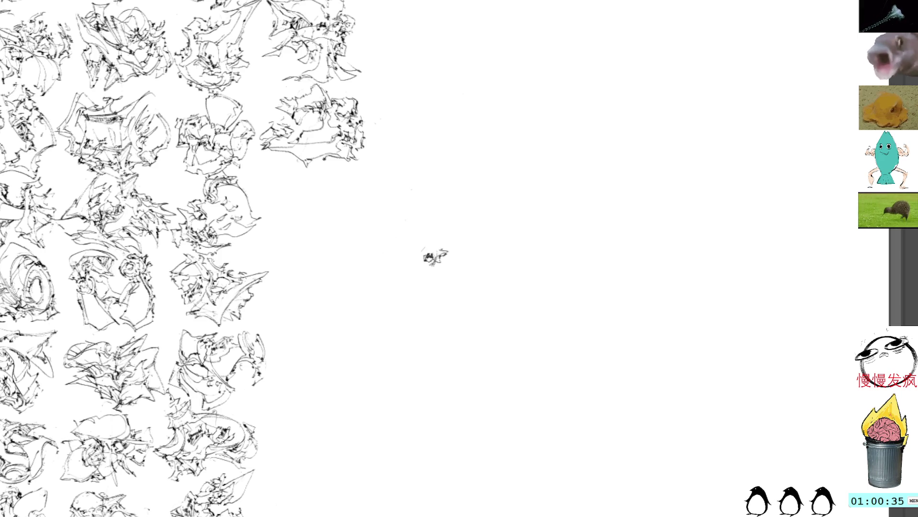
mouse_move(440, 253)
left_mouse_down()
mouse_move(450, 261)
mouse_move(442, 279)
mouse_move(442, 270)
mouse_move(407, 297)
left_mouse_up()
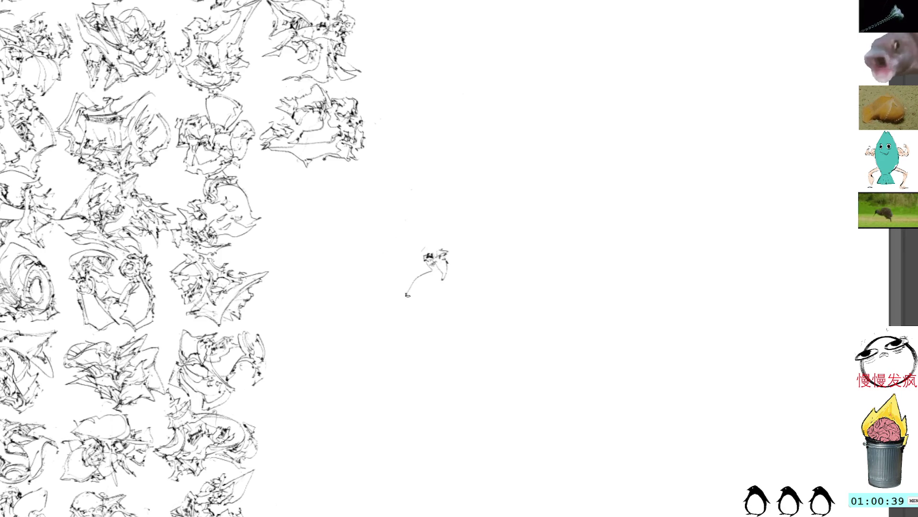
mouse_move(430, 264)
left_mouse_down()
mouse_move(402, 310)
mouse_move(450, 300)
mouse_move(439, 269)
left_mouse_up()
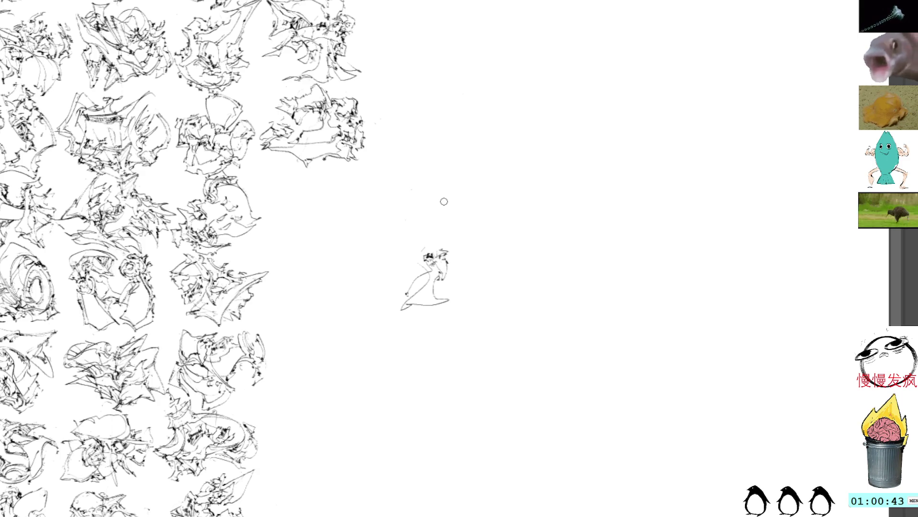
Step: Rotate the new sketch 180° and add small marks along its top edge
key("ctrl+t")
left_click_drag(439, 200, 430, 324)
key("Return")
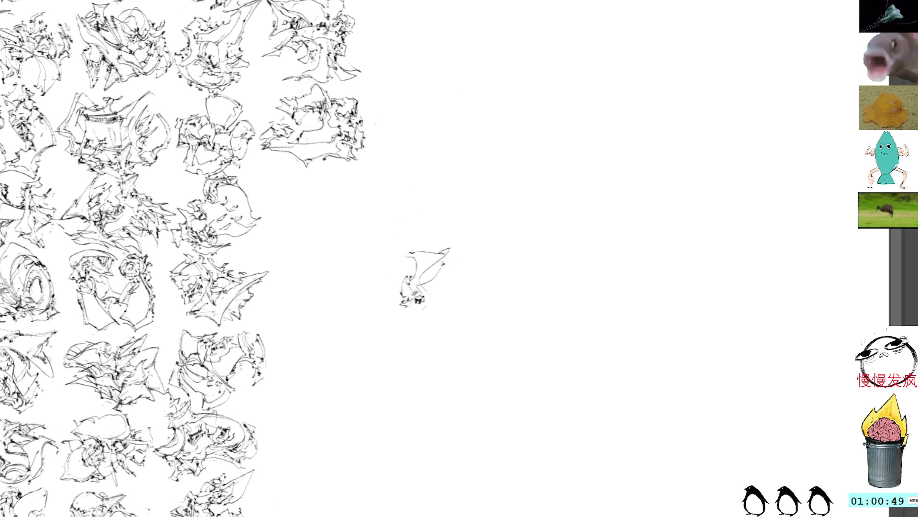
mouse_move(414, 251)
left_mouse_down()
mouse_move(428, 250)
mouse_move(407, 249)
mouse_move(433, 245)
left_mouse_up()
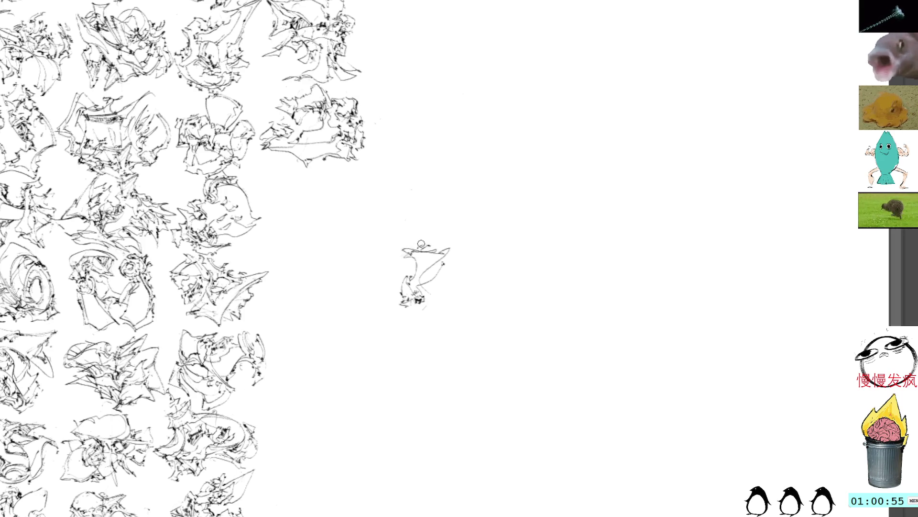
left_click_drag(417, 243, 425, 240)
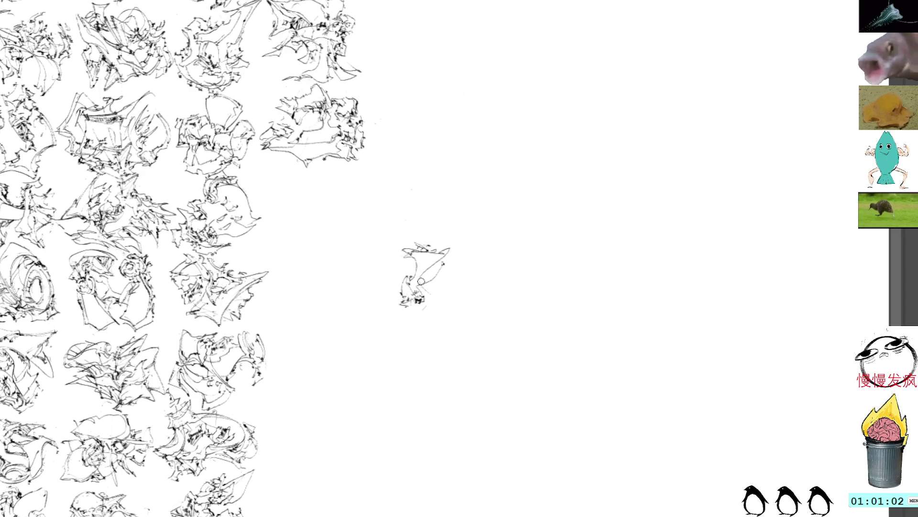
Step: Replace the lower-left strokes with a pointed shape and add a tail at the bottom
mouse_move(431, 282)
left_mouse_down()
mouse_move(430, 294)
mouse_move(452, 269)
mouse_move(445, 314)
mouse_move(383, 316)
mouse_move(376, 287)
mouse_move(393, 298)
mouse_move(366, 319)
mouse_move(370, 305)
left_mouse_up()
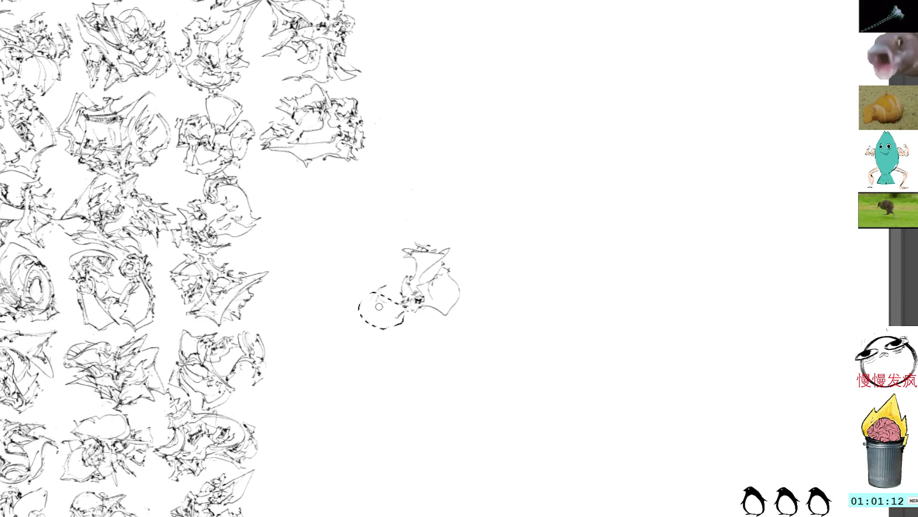
key("Delete")
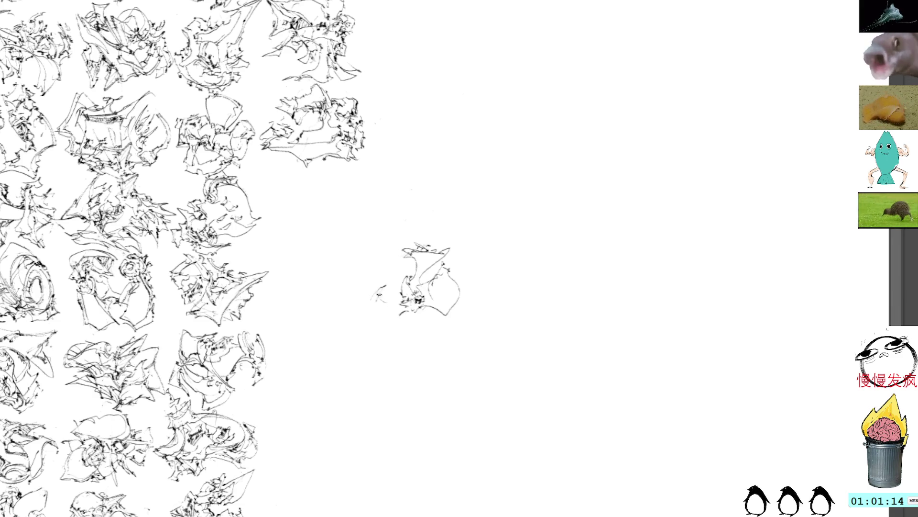
mouse_move(382, 293)
left_mouse_down()
mouse_move(370, 301)
mouse_move(397, 317)
mouse_move(388, 300)
mouse_move(394, 306)
mouse_move(399, 281)
mouse_move(440, 309)
mouse_move(432, 309)
left_mouse_up()
left_click_drag(422, 311, 432, 310)
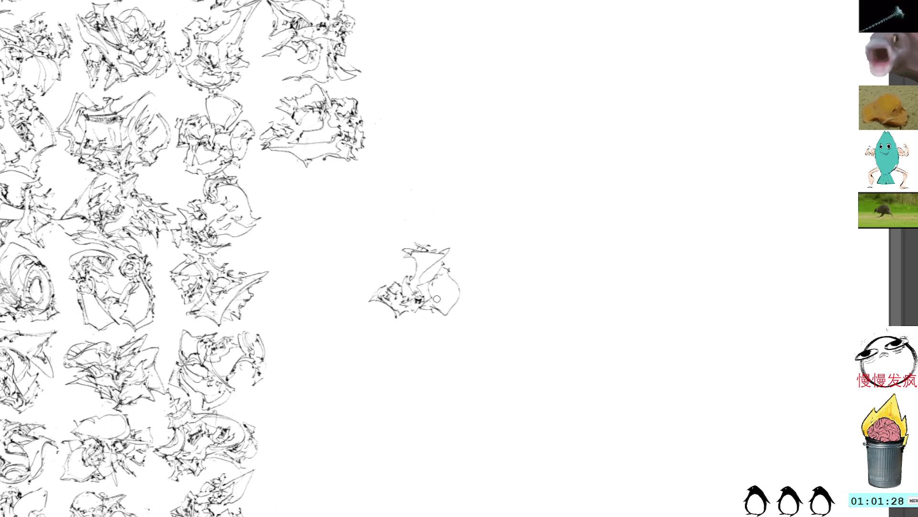
mouse_move(439, 309)
left_mouse_down()
mouse_move(430, 317)
mouse_move(450, 324)
mouse_move(460, 286)
mouse_move(441, 269)
left_mouse_up()
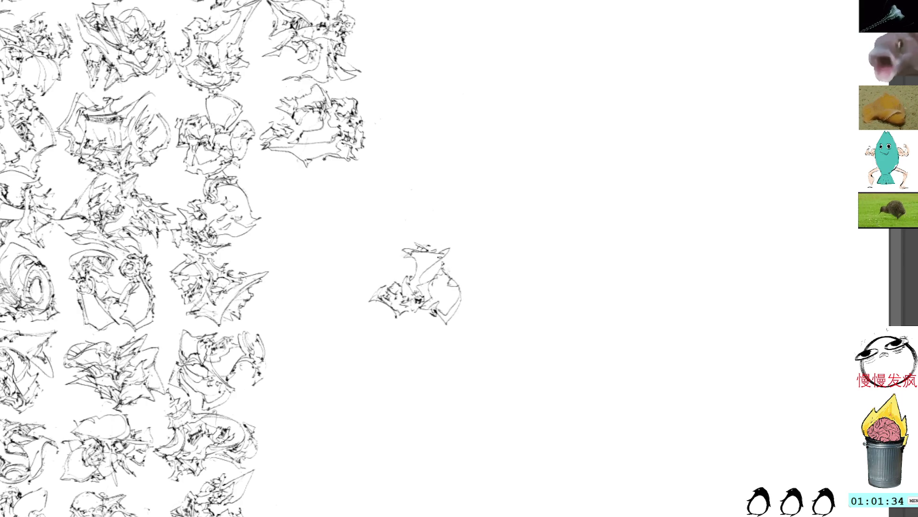
Step: Add marks along the sketch's left edge and strokes through its middle
mouse_move(379, 285)
left_mouse_down()
mouse_move(393, 266)
mouse_move(406, 278)
mouse_move(401, 267)
left_mouse_up()
mouse_move(396, 267)
left_mouse_down()
mouse_move(406, 274)
mouse_move(408, 251)
mouse_move(431, 282)
left_mouse_up()
key("ctrl+z")
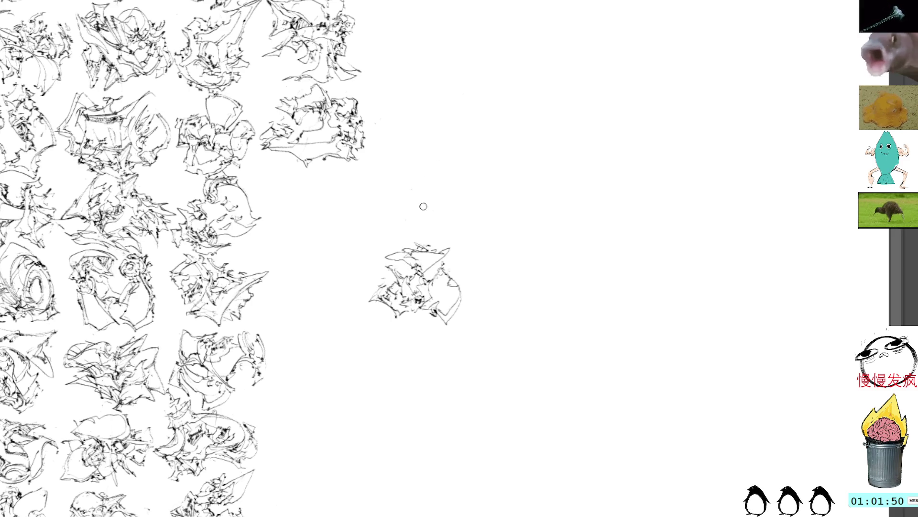
mouse_move(411, 279)
left_mouse_down()
mouse_move(422, 287)
mouse_move(433, 275)
left_mouse_up()
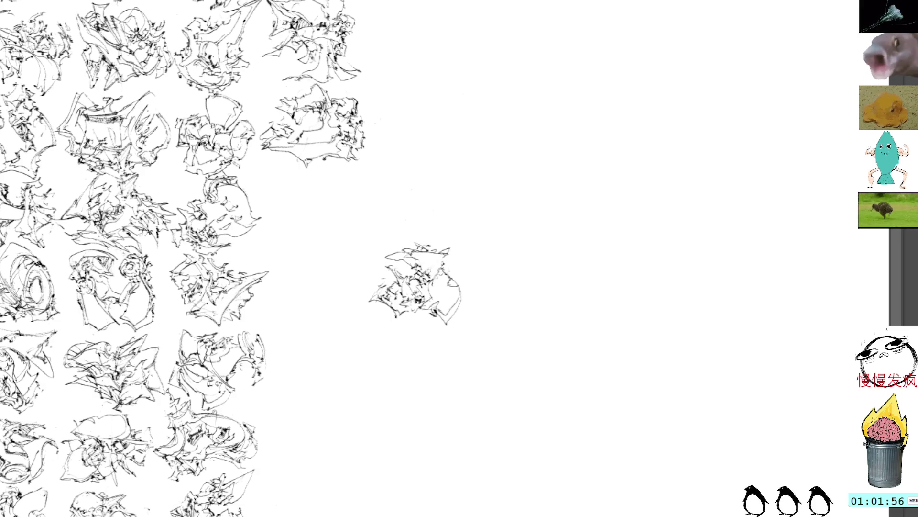
Step: Move the finished sketch up into the grid beside the upper rows' rightmost sketches
left_click(427, 273)
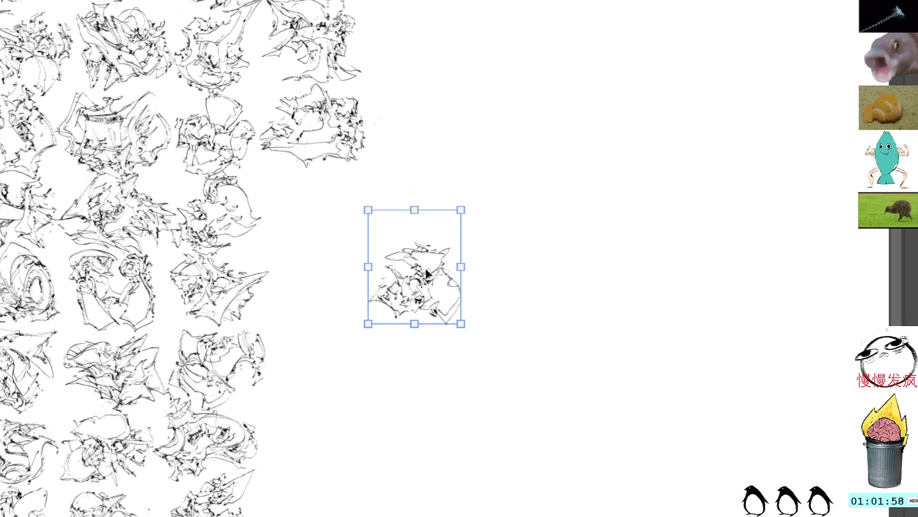
mouse_move(396, 262)
left_mouse_down()
mouse_move(334, 245)
mouse_move(461, 273)
mouse_move(405, 233)
left_mouse_up()
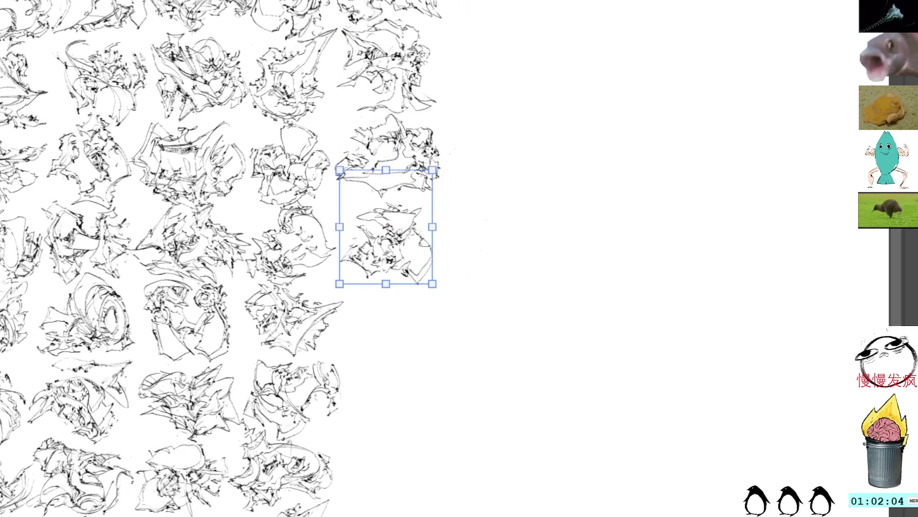
key("Return")
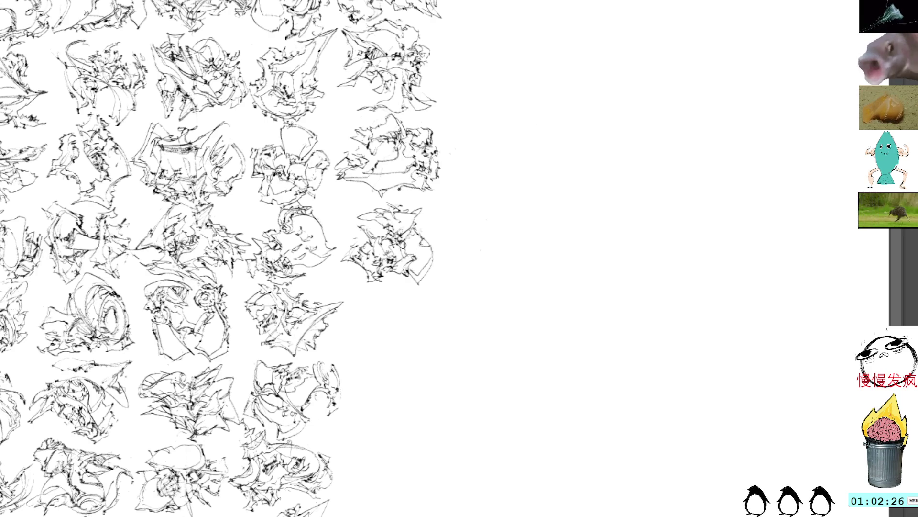
Step: Draw a new scribble with a long curving stroke in the open canvas area
scroll(411, 254, "down", 3)
left_click_drag(409, 247, 380, 214)
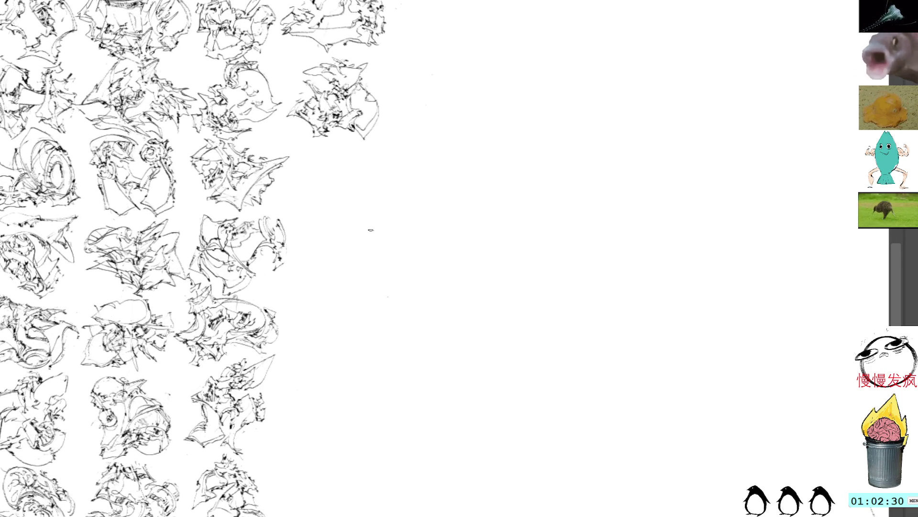
mouse_move(424, 259)
left_mouse_down()
mouse_move(448, 251)
mouse_move(436, 218)
mouse_move(459, 289)
mouse_move(444, 302)
left_mouse_up()
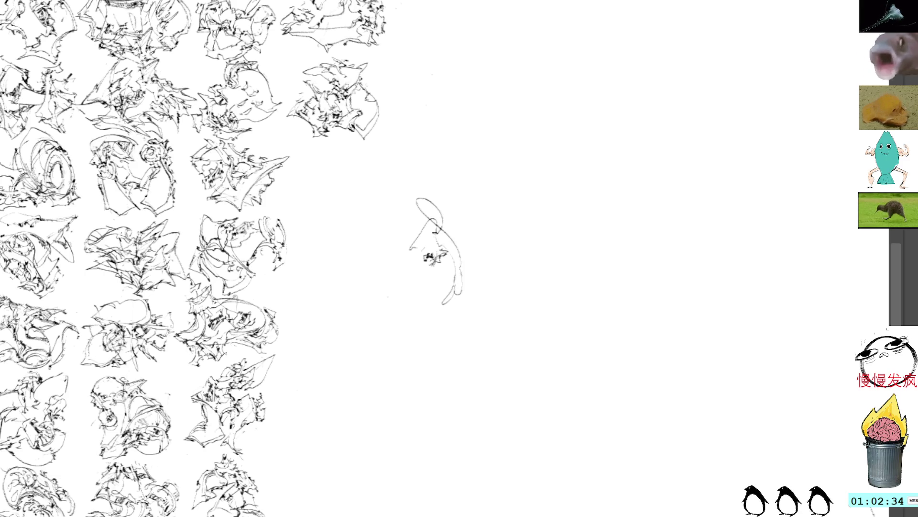
mouse_move(433, 233)
left_mouse_down()
mouse_move(441, 230)
mouse_move(460, 300)
mouse_move(438, 311)
left_mouse_up()
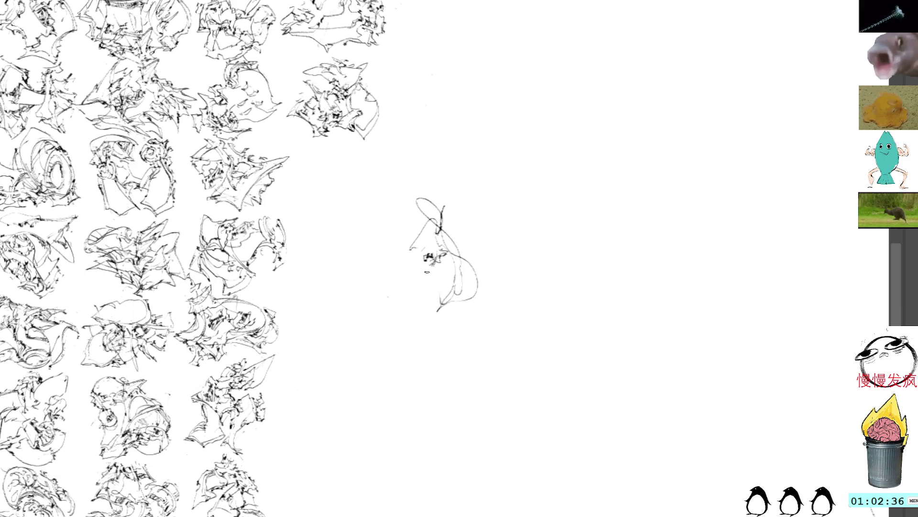
left_click_drag(424, 265, 390, 251)
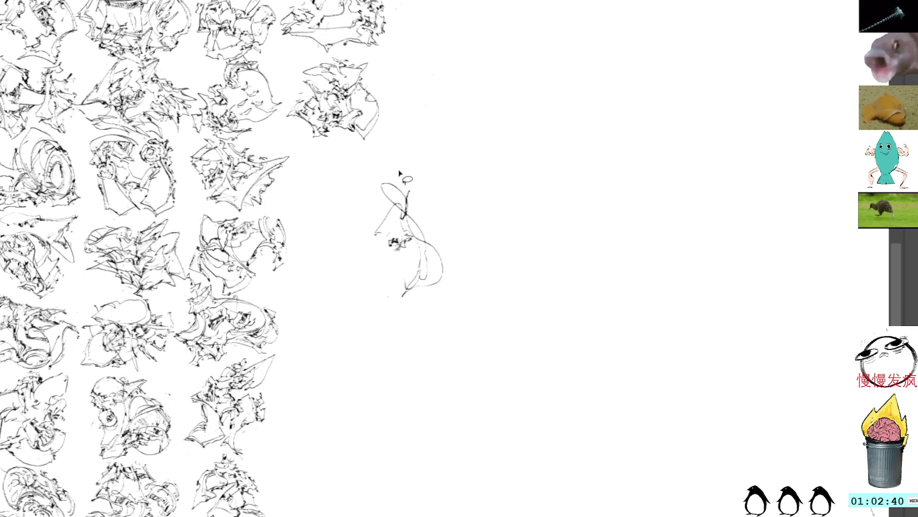
Step: Lasso-select part of the new sketch, transform it, and recentre the view on it
mouse_move(399, 171)
left_mouse_down()
mouse_move(367, 210)
mouse_move(432, 236)
left_mouse_up()
key("ctrl+t")
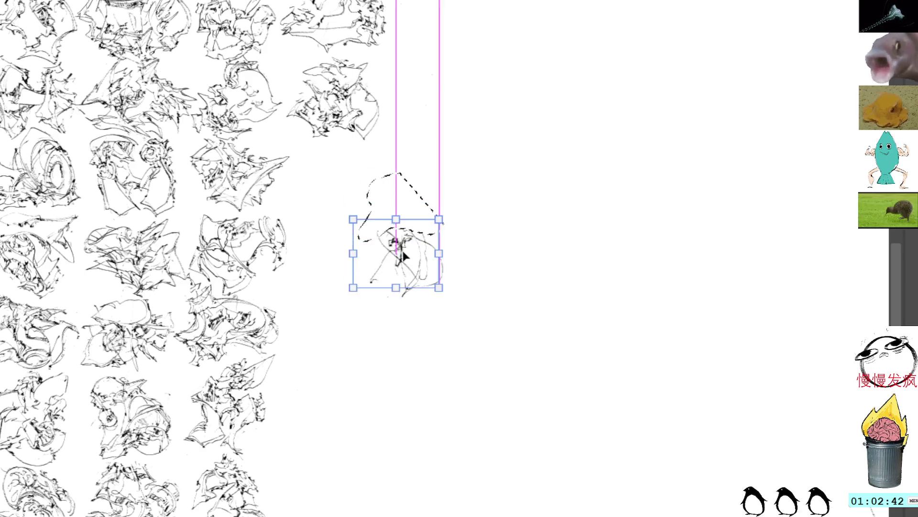
key("Return")
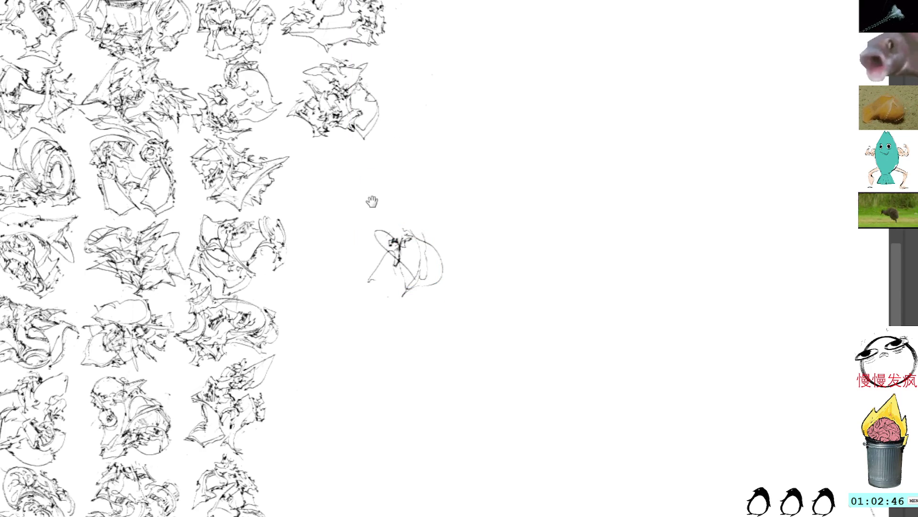
left_click_drag(371, 201, 396, 229)
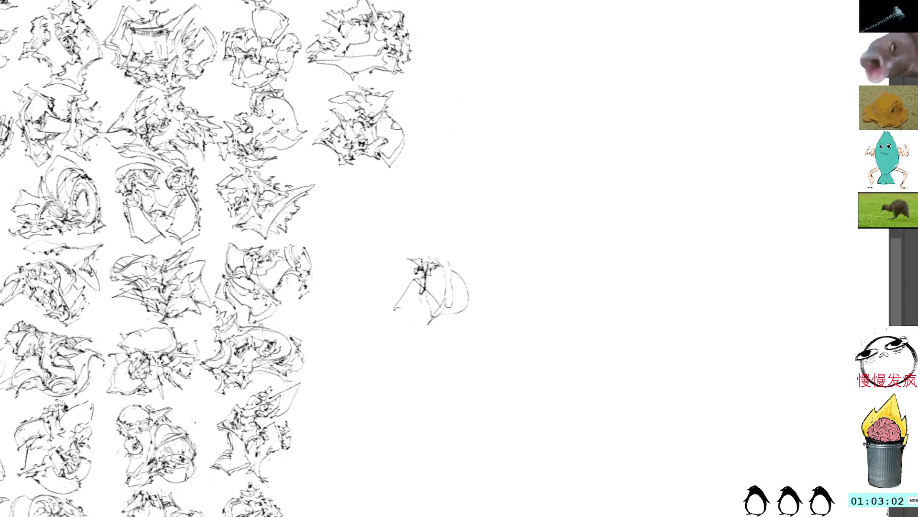
Step: Add brush strokes at the sketch's top, right side, lower left and bottom
mouse_move(423, 263)
left_mouse_down()
mouse_move(450, 254)
mouse_move(452, 268)
left_mouse_up()
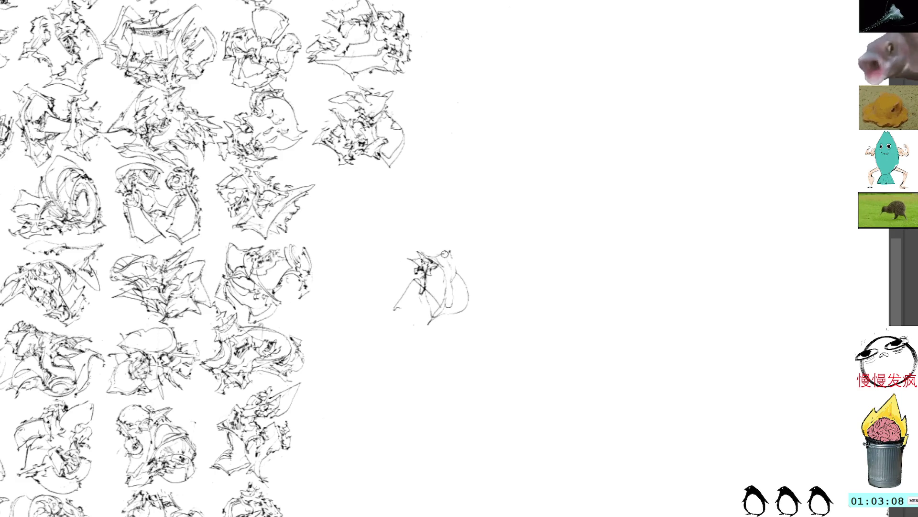
left_click_drag(450, 277, 447, 293)
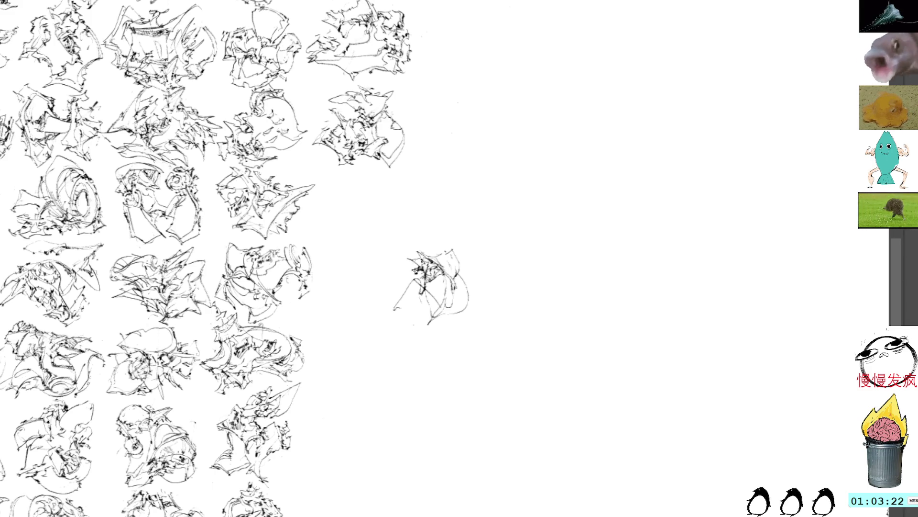
mouse_move(412, 273)
left_mouse_down()
mouse_move(386, 311)
mouse_move(422, 287)
mouse_move(419, 280)
mouse_move(428, 290)
mouse_move(417, 297)
mouse_move(431, 283)
left_mouse_up()
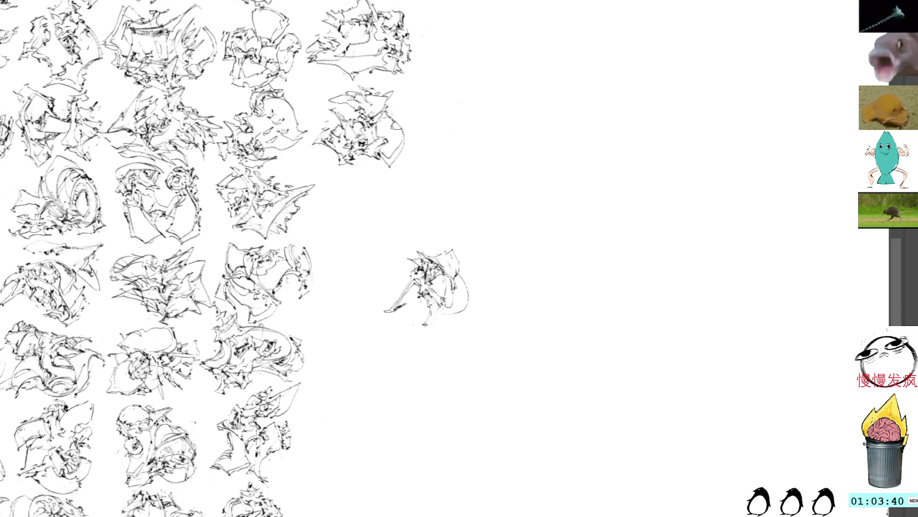
left_click_drag(425, 325, 439, 306)
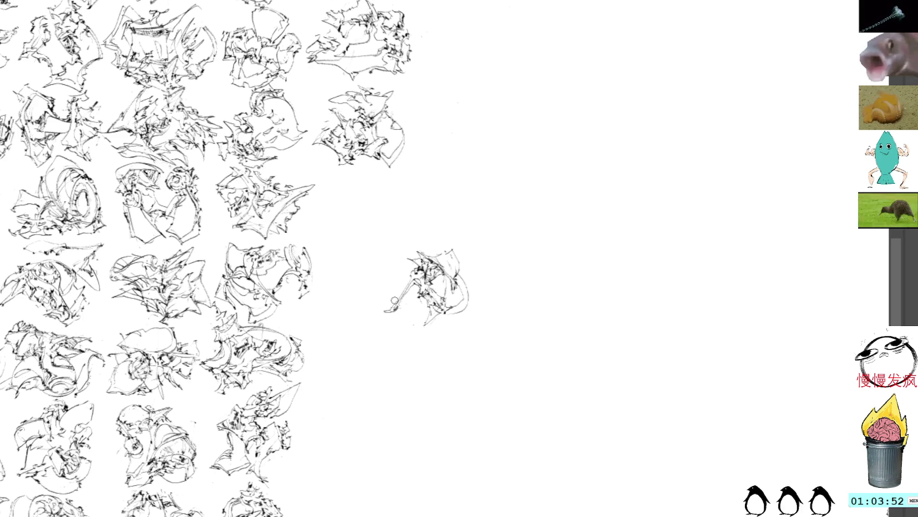
Step: Add short strokes and dark lines to the centre sketch, discarding a trial rotation
left_click_drag(393, 311, 417, 313)
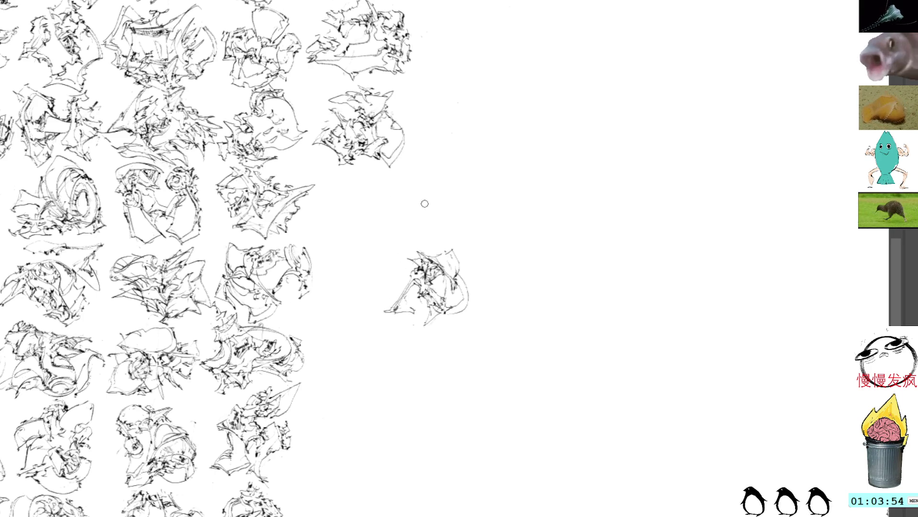
key("ctrl+t")
left_click_drag(494, 164, 353, 307)
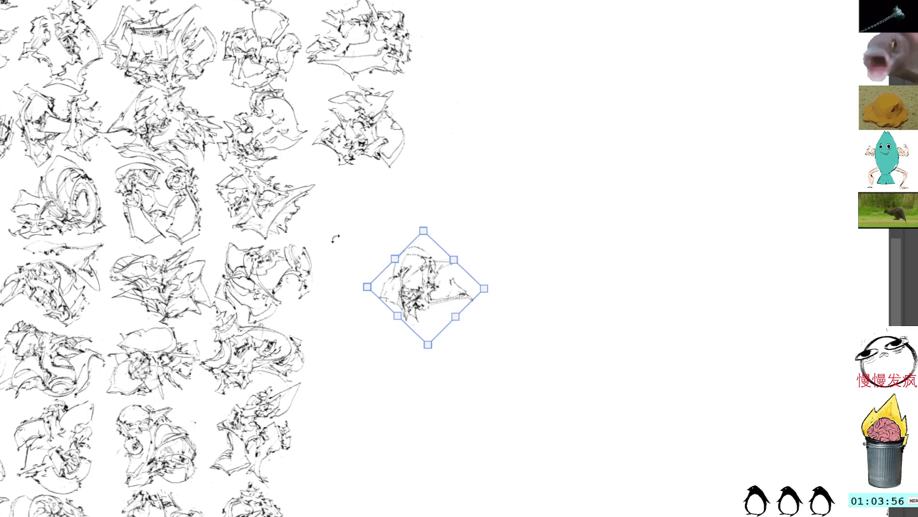
key("Escape")
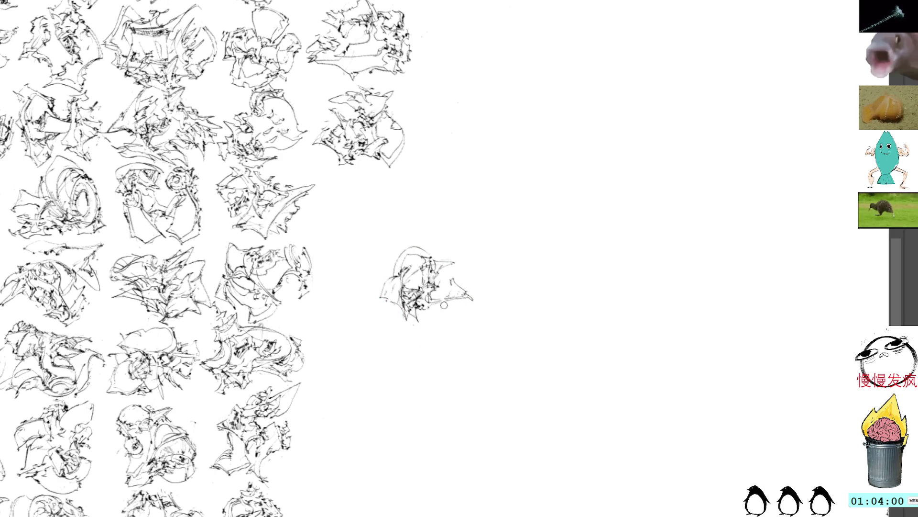
mouse_move(444, 305)
left_mouse_down()
mouse_move(457, 297)
mouse_move(448, 302)
left_mouse_up()
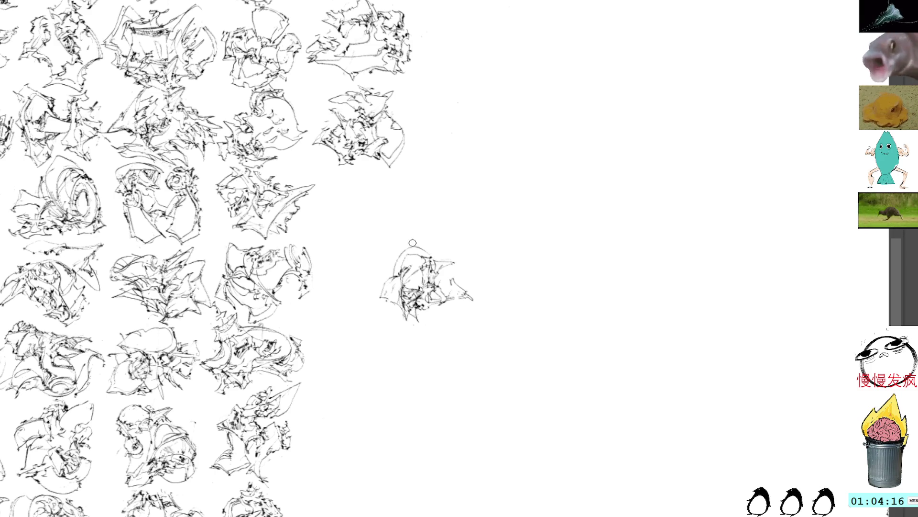
left_click_drag(442, 289, 463, 301)
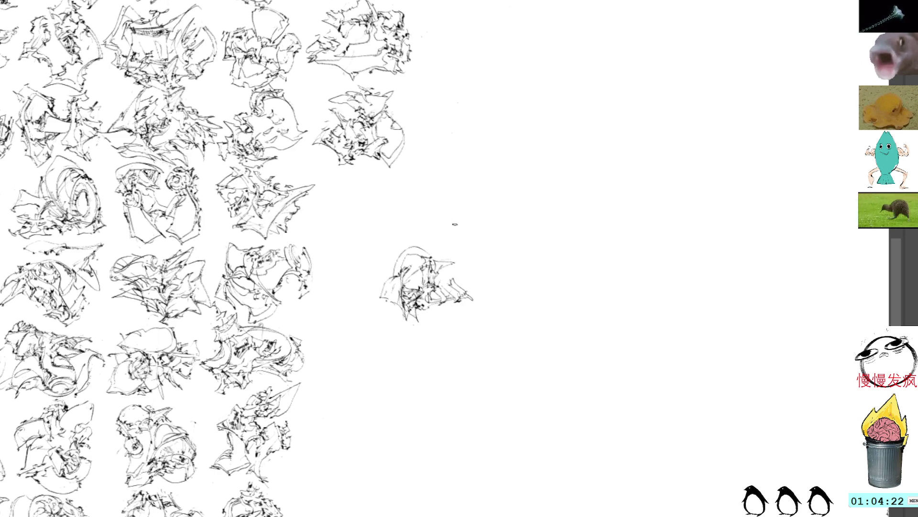
Step: Move the centre sketch up-left beside the grid and rotate it clockwise
key("v")
mouse_move(441, 237)
left_mouse_down()
mouse_move(406, 215)
mouse_move(388, 189)
left_mouse_up()
mouse_move(417, 125)
left_mouse_down()
mouse_move(434, 136)
mouse_move(359, 108)
mouse_move(448, 112)
mouse_move(397, 85)
mouse_move(455, 171)
left_mouse_up()
Step: Rotate the placed sketch to 45°, apply it, and add short strokes on its right edge
mouse_move(376, 206)
left_mouse_down()
mouse_move(357, 188)
mouse_move(364, 170)
left_mouse_up()
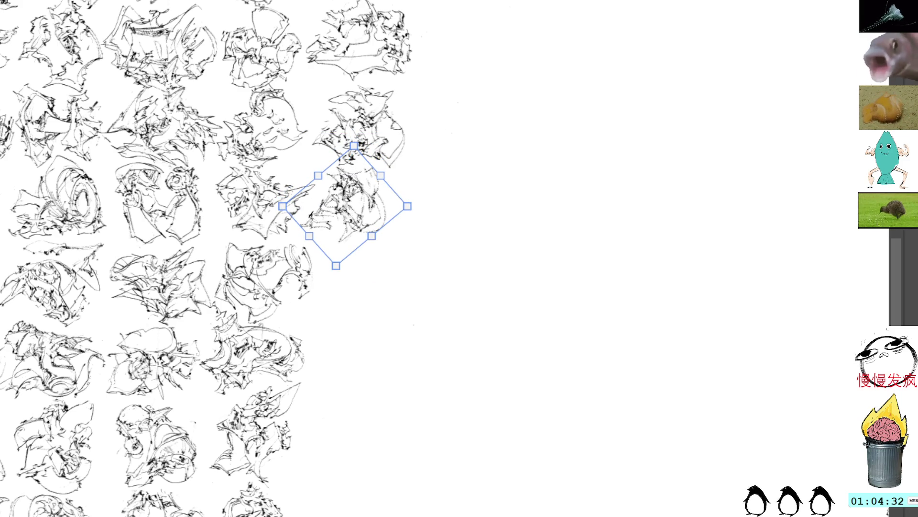
key("ctrl+shift+a")
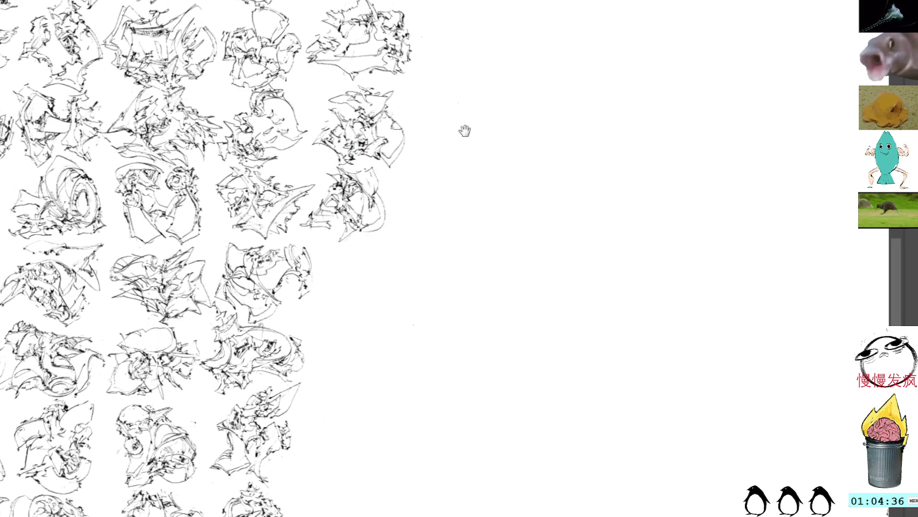
left_click_drag(465, 129, 478, 205)
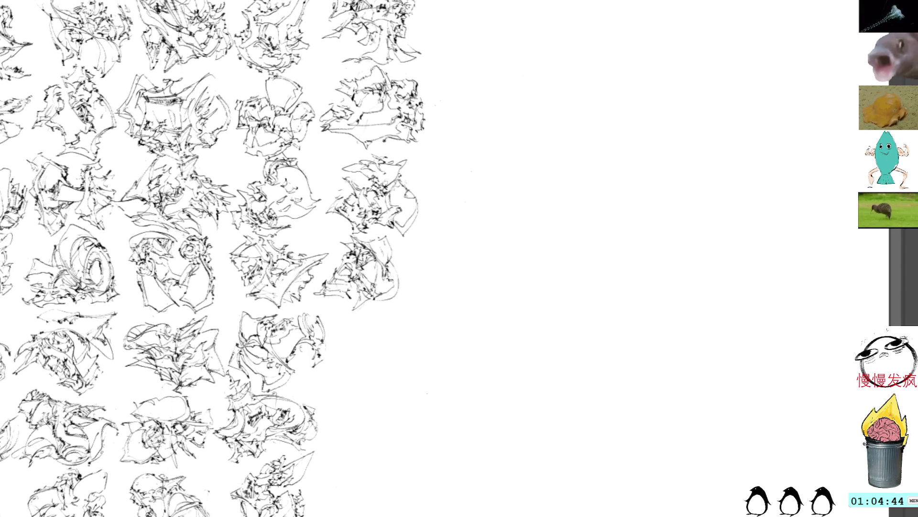
mouse_move(391, 274)
left_mouse_down()
mouse_move(403, 272)
mouse_move(397, 246)
mouse_move(409, 259)
mouse_move(408, 277)
mouse_move(389, 289)
left_mouse_up()
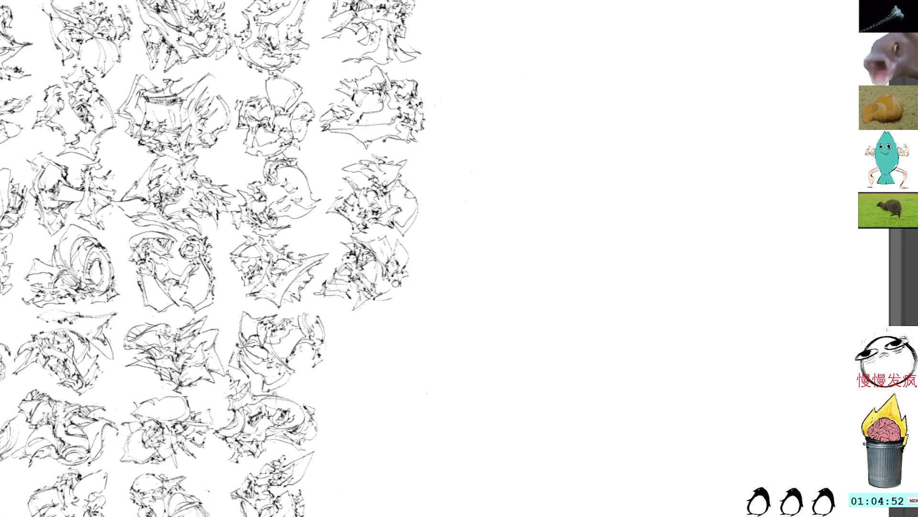
mouse_move(385, 297)
left_mouse_down()
mouse_move(411, 293)
mouse_move(410, 281)
mouse_move(394, 289)
mouse_move(423, 253)
mouse_move(400, 222)
left_mouse_up()
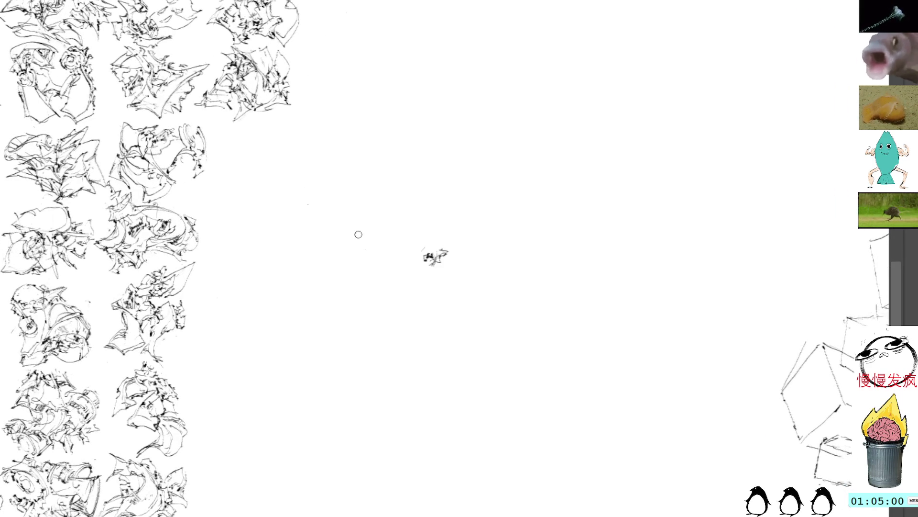
Step: Rotate the small new sketch and add a line and hook on its left
left_click_drag(369, 193, 354, 232)
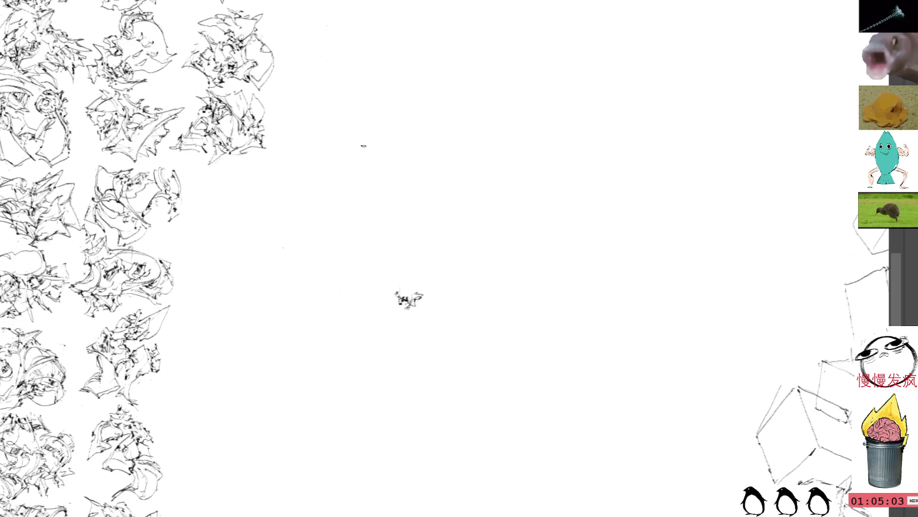
key("ctrl+t")
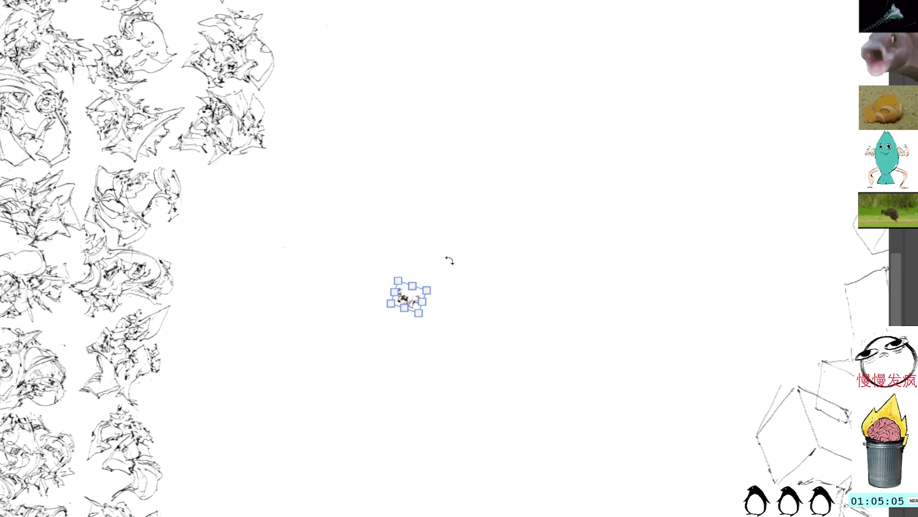
key("Return")
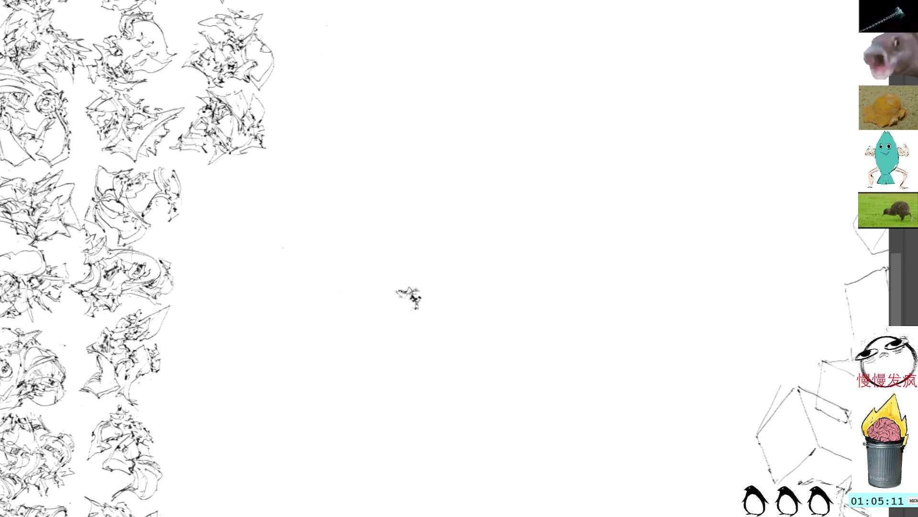
mouse_move(406, 292)
left_mouse_down()
mouse_move(398, 327)
mouse_move(423, 347)
mouse_move(410, 317)
mouse_move(426, 314)
left_mouse_up()
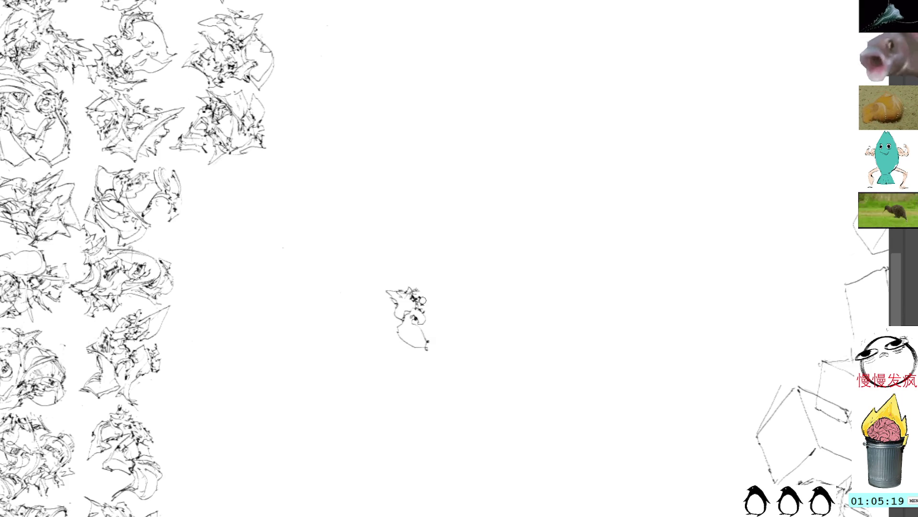
Step: Add curved and short strokes to the small sketch's right side, interior and top
mouse_move(421, 301)
left_mouse_down()
mouse_move(424, 318)
mouse_move(433, 304)
mouse_move(436, 312)
mouse_move(433, 329)
mouse_move(420, 321)
left_mouse_up()
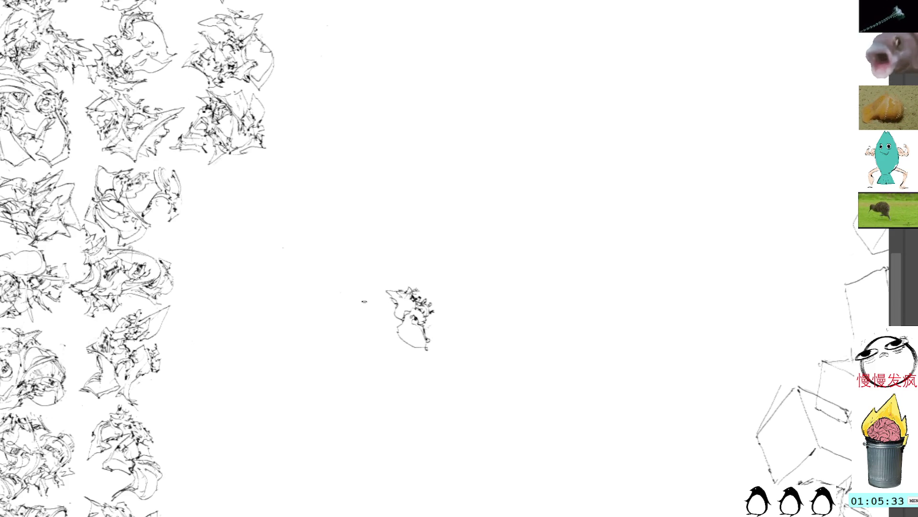
left_click_drag(437, 341, 455, 305)
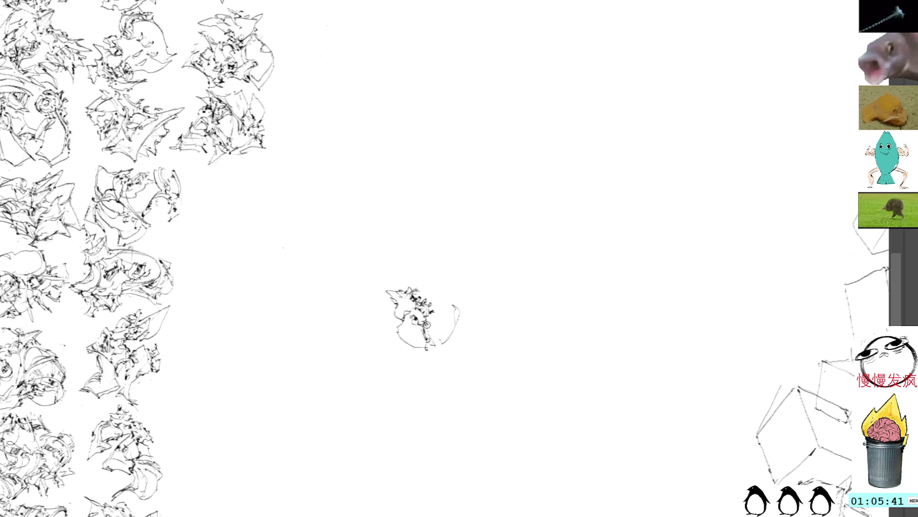
mouse_move(426, 324)
left_mouse_down()
mouse_move(441, 349)
mouse_move(437, 334)
mouse_move(455, 330)
left_mouse_up()
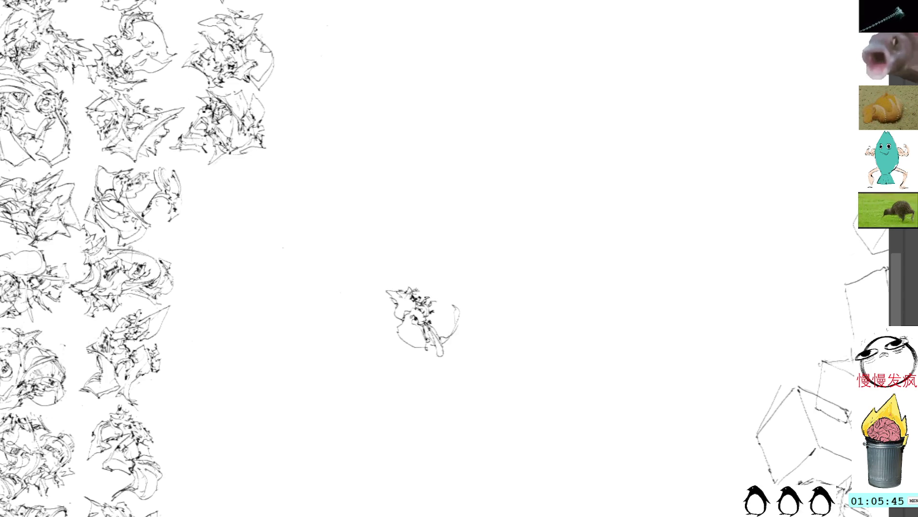
mouse_move(426, 296)
left_mouse_down()
mouse_move(449, 302)
mouse_move(453, 318)
mouse_move(435, 325)
left_mouse_up()
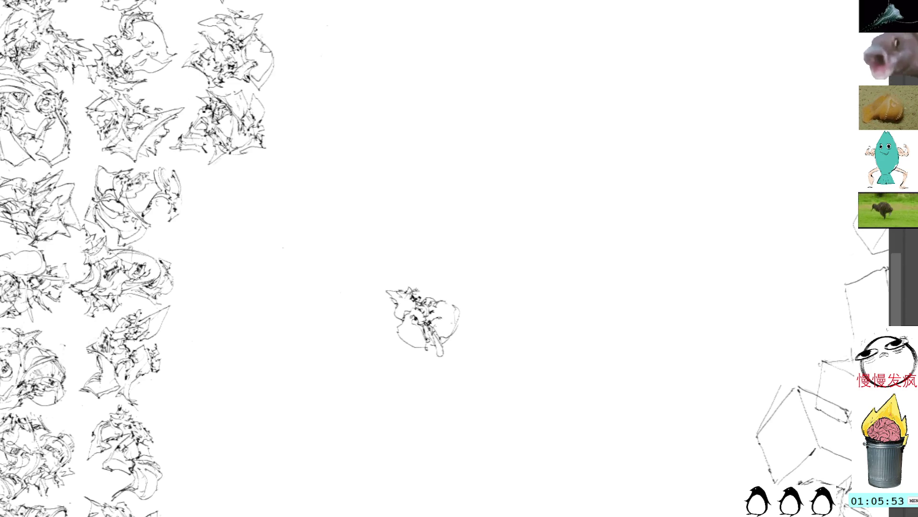
mouse_move(436, 315)
left_mouse_down()
mouse_move(449, 319)
mouse_move(427, 295)
mouse_move(488, 300)
mouse_move(444, 299)
mouse_move(457, 290)
mouse_move(413, 283)
mouse_move(410, 268)
mouse_move(447, 295)
mouse_move(423, 272)
mouse_move(435, 295)
mouse_move(429, 264)
mouse_move(461, 288)
mouse_move(462, 277)
mouse_move(436, 257)
mouse_move(425, 276)
mouse_move(455, 257)
mouse_move(464, 270)
mouse_move(427, 290)
mouse_move(454, 282)
mouse_move(447, 292)
mouse_move(434, 278)
mouse_move(450, 291)
mouse_move(435, 285)
mouse_move(451, 277)
left_mouse_up()
Step: Undo the top stroke, redraw the head as a loop, and add ink through the middle and lower left
key("ctrl+z")
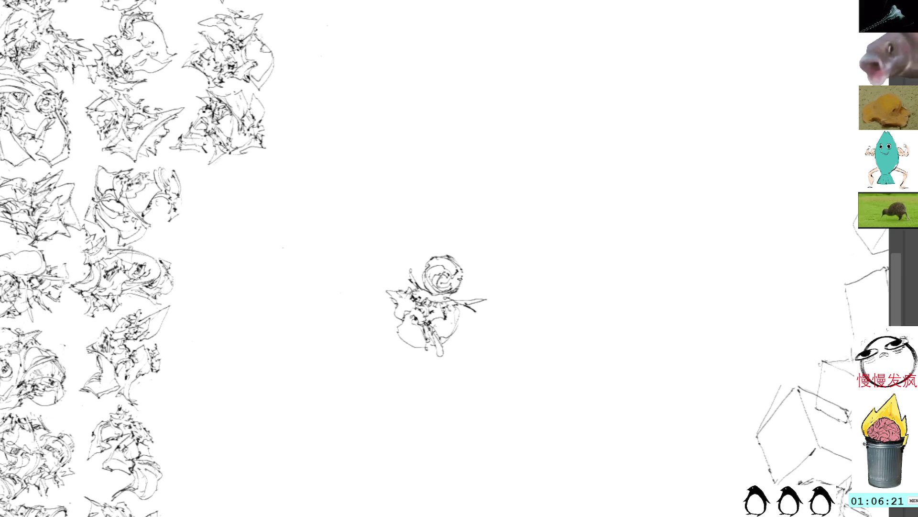
left_click_drag(458, 287, 460, 302)
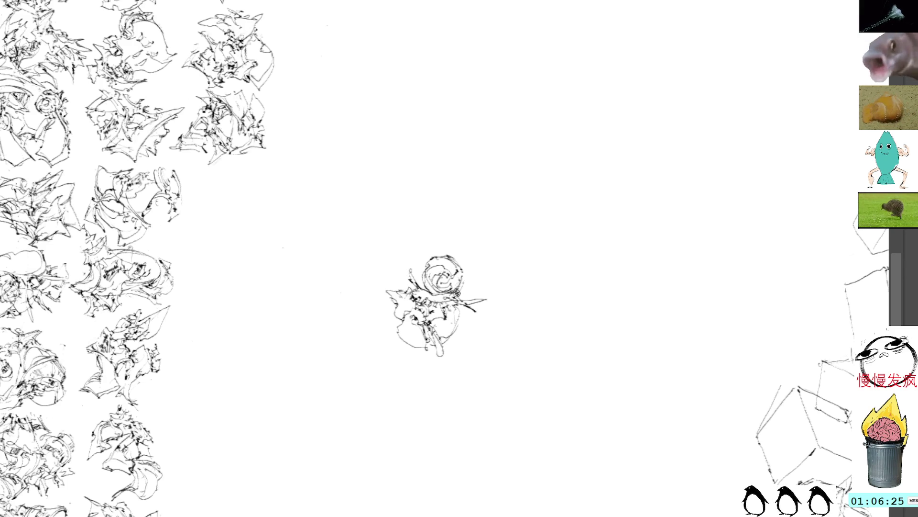
left_click_drag(464, 300, 457, 292)
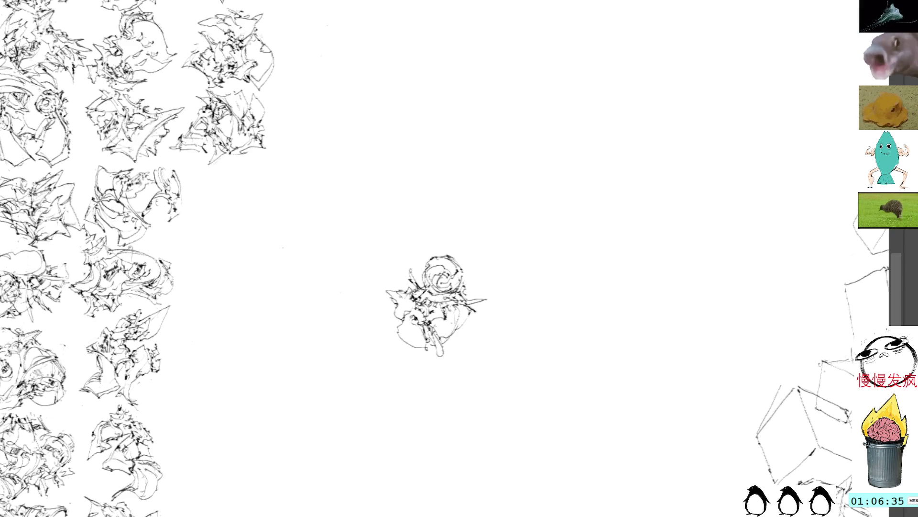
mouse_move(469, 304)
left_mouse_down()
mouse_move(456, 330)
mouse_move(469, 326)
left_mouse_up()
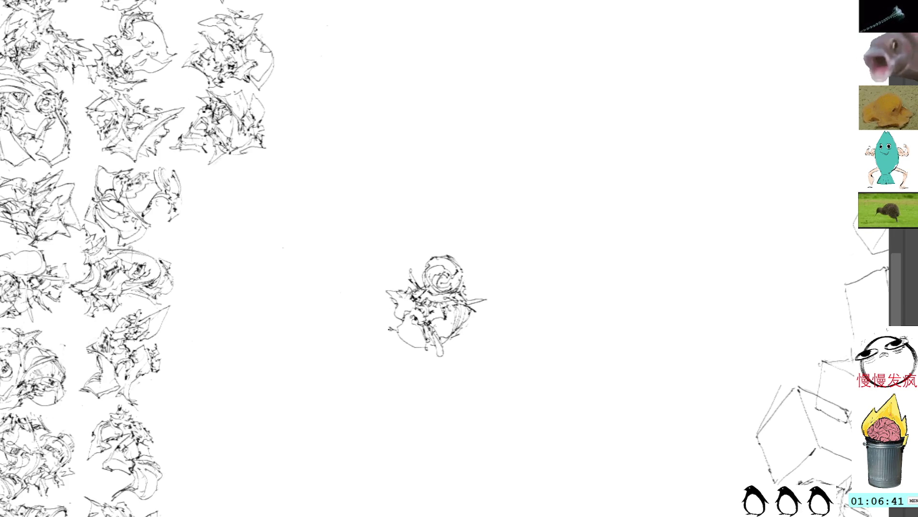
mouse_move(390, 332)
left_mouse_down()
mouse_move(409, 321)
mouse_move(385, 332)
mouse_move(424, 349)
left_mouse_up()
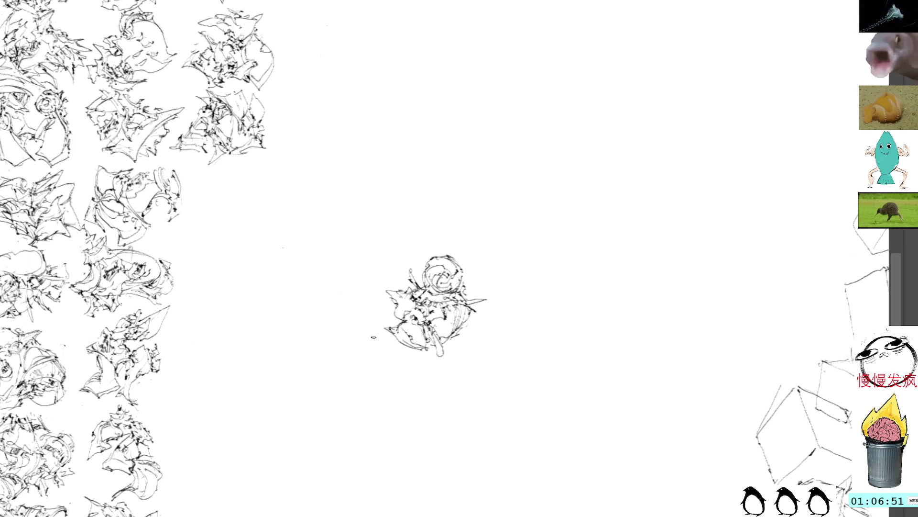
Step: Place the spiral-headed sketch rightmost in the grid's fourth row, tilted slightly clockwise
left_click(421, 306)
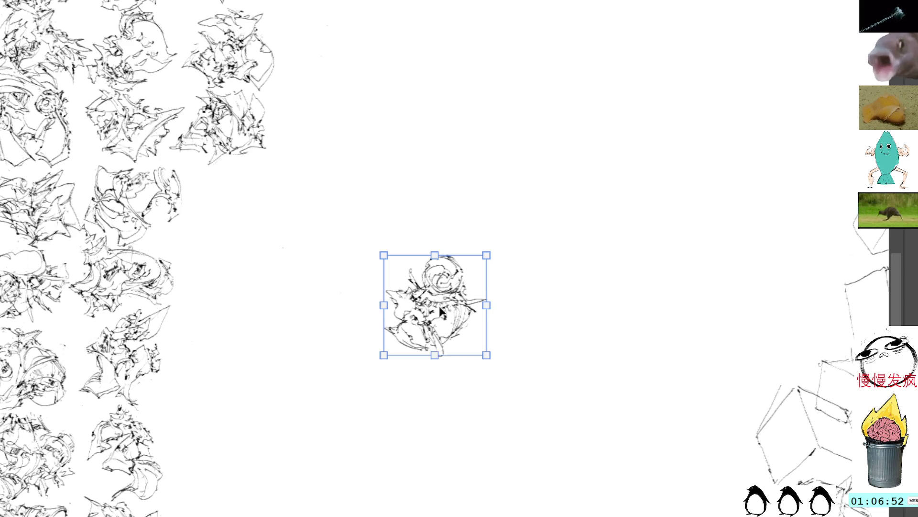
left_click_drag(421, 306, 271, 243)
left_click_drag(359, 230, 451, 279)
mouse_move(381, 293)
left_mouse_down()
mouse_move(338, 262)
mouse_move(347, 242)
mouse_move(341, 261)
left_mouse_up()
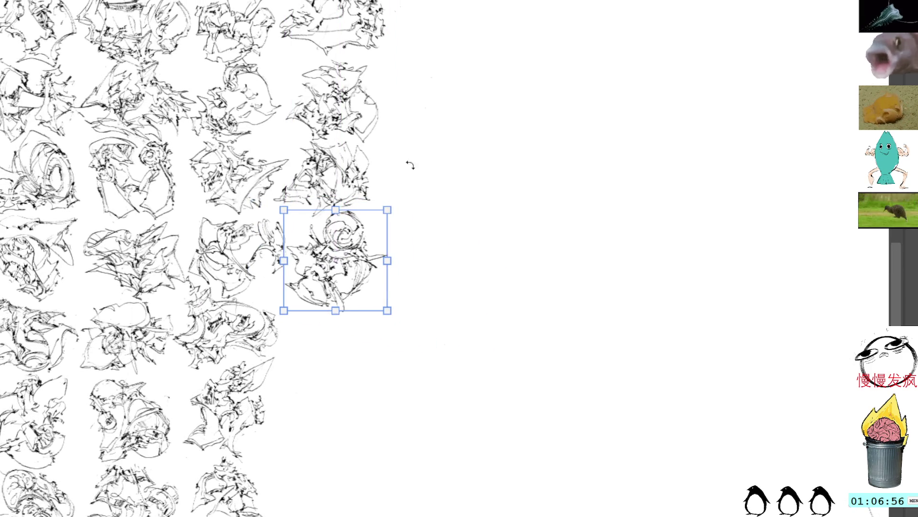
mouse_move(410, 164)
left_mouse_down()
mouse_move(412, 195)
mouse_move(415, 163)
left_mouse_up()
left_click_drag(337, 260, 339, 251)
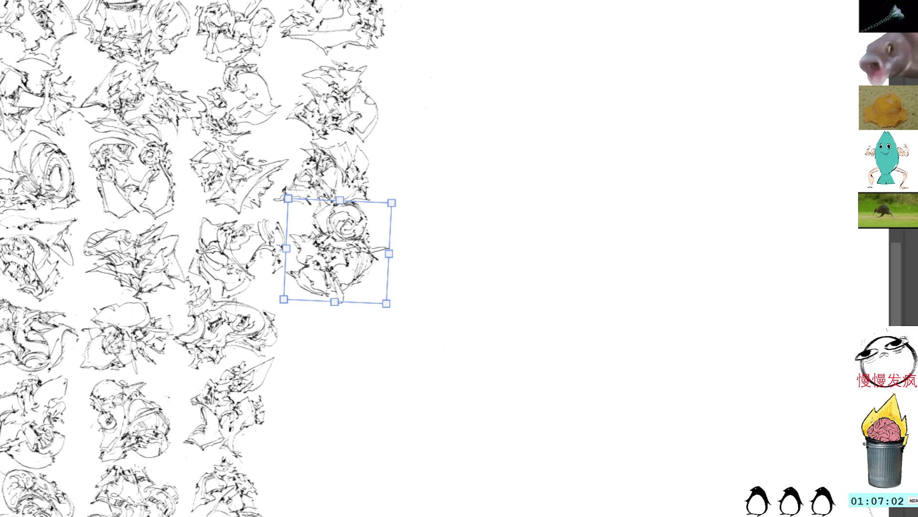
key("Return")
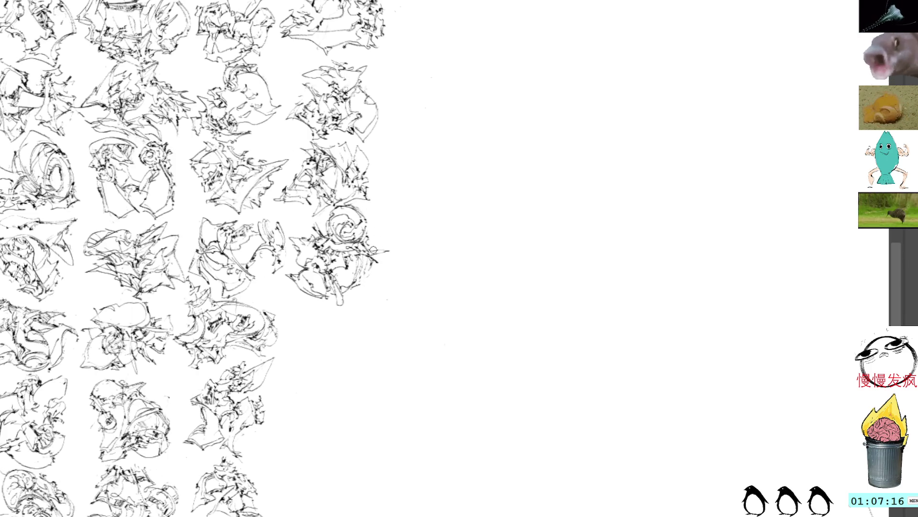
Step: Add a squiggle below the placed sketch, then draw and rotate a small scribble in empty canvas
left_click_drag(362, 288, 372, 288)
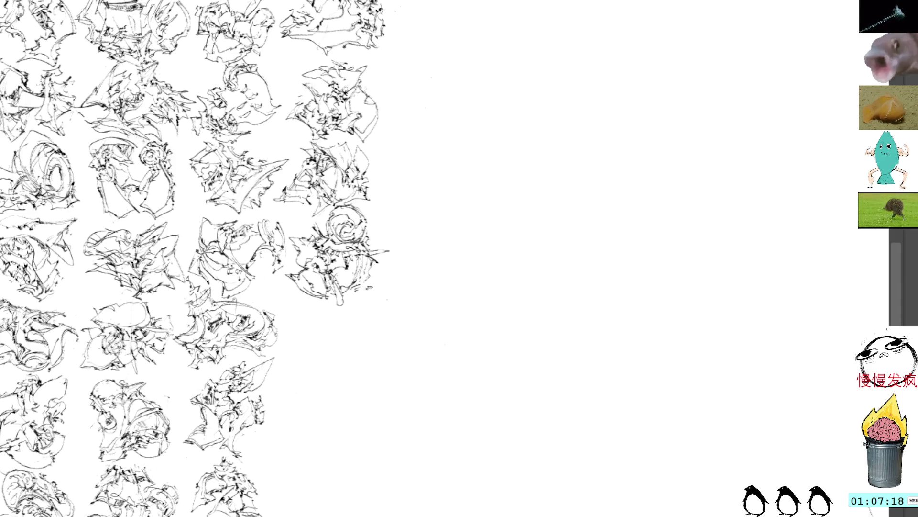
mouse_move(422, 148)
left_mouse_down()
mouse_move(424, 223)
mouse_move(424, 145)
mouse_move(342, 203)
mouse_move(353, 182)
mouse_move(401, 246)
left_mouse_up()
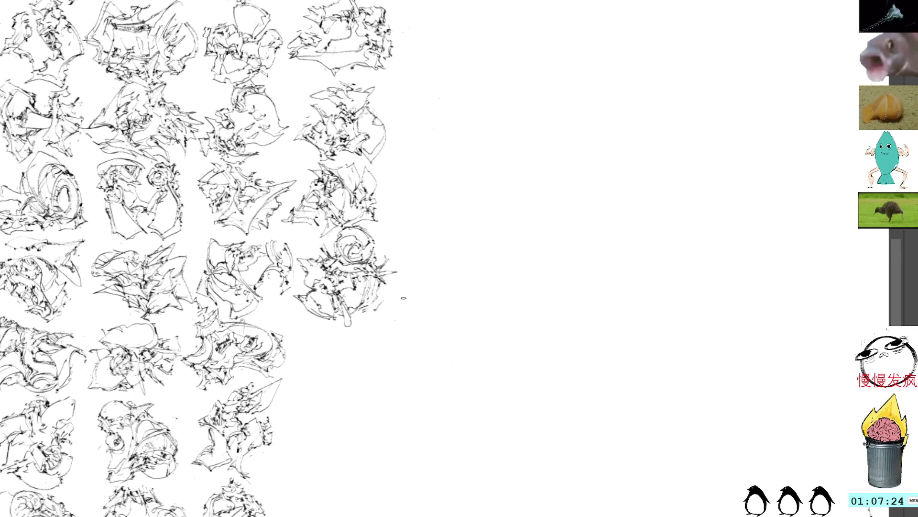
mouse_move(404, 298)
left_mouse_down()
mouse_move(375, 215)
mouse_move(385, 220)
mouse_move(364, 225)
left_mouse_up()
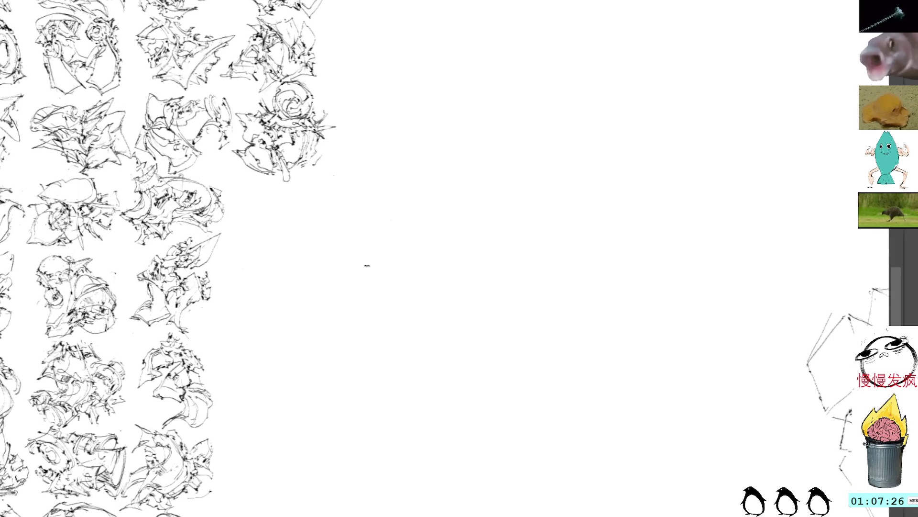
mouse_move(424, 258)
left_mouse_down()
mouse_move(448, 250)
mouse_move(394, 238)
mouse_move(385, 217)
left_mouse_up()
key("ctrl+t")
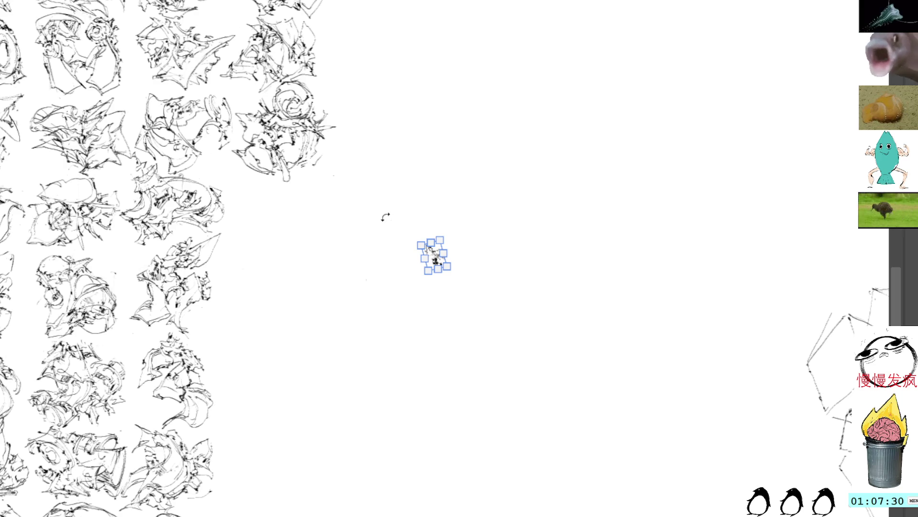
key("b")
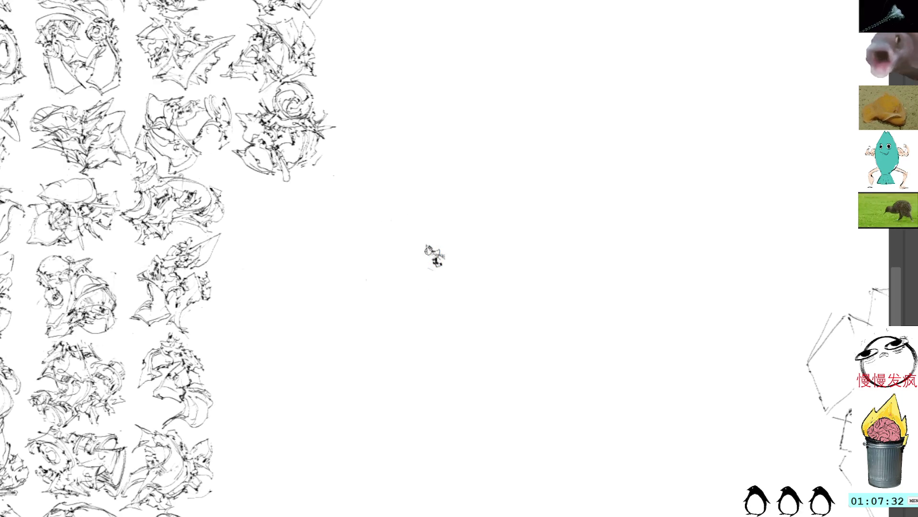
Step: Draw a figure-like line with curved strokes below the scribble, undoing the stray loop marks
mouse_move(433, 261)
left_mouse_down()
mouse_move(398, 293)
mouse_move(420, 278)
mouse_move(462, 319)
mouse_move(431, 270)
mouse_move(403, 304)
mouse_move(417, 300)
mouse_move(444, 330)
mouse_move(432, 302)
mouse_move(439, 346)
mouse_move(409, 337)
left_mouse_up()
left_click_drag(425, 293, 416, 308)
mouse_move(411, 268)
left_mouse_down()
mouse_move(419, 274)
mouse_move(398, 300)
mouse_move(410, 310)
mouse_move(397, 298)
mouse_move(416, 302)
mouse_move(411, 320)
left_mouse_up()
key("ctrl+z")
key("ctrl+z")
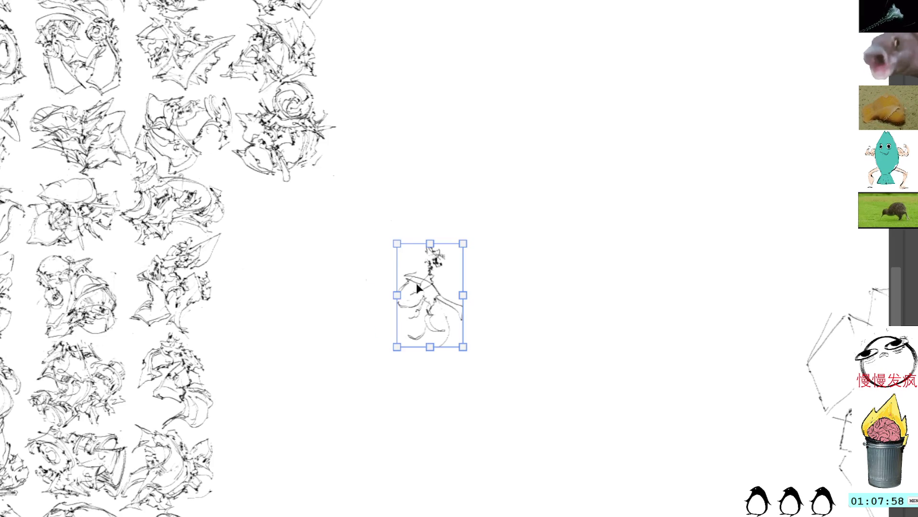
Step: Shift the small figure sketch up and to the left with the transform tool
mouse_move(417, 282)
left_mouse_down()
mouse_move(369, 259)
mouse_move(446, 298)
left_mouse_up()
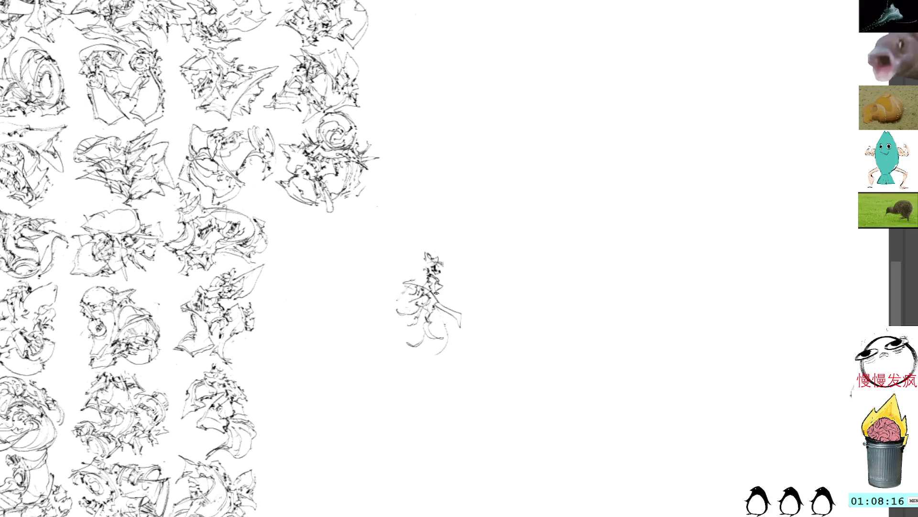
Step: Ink extra strokes onto the centre figure, including a short one on its left side
mouse_move(437, 293)
left_mouse_down()
mouse_move(445, 302)
mouse_move(459, 296)
mouse_move(439, 267)
left_mouse_up()
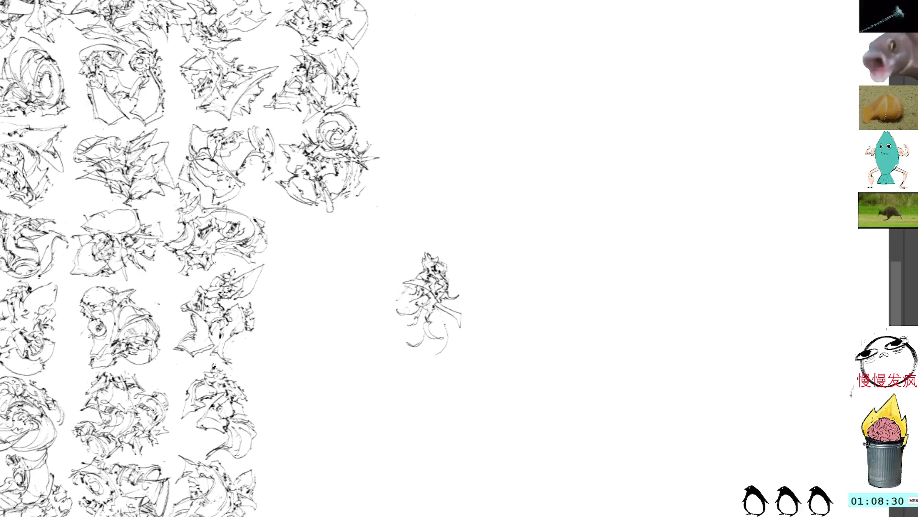
mouse_move(422, 283)
left_mouse_down()
mouse_move(399, 285)
mouse_move(406, 296)
left_mouse_up()
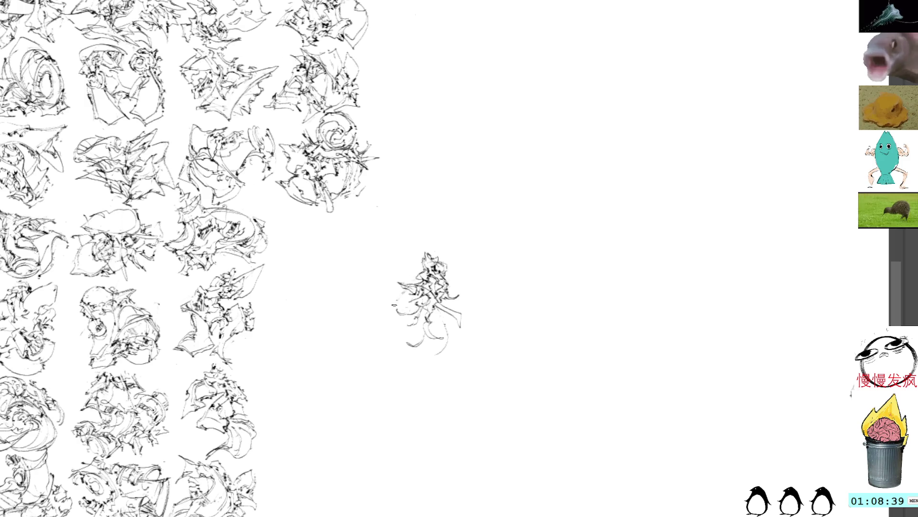
Step: Add strokes at the sketch's left edge and bottom, undoing a stray small loop
mouse_move(405, 312)
left_mouse_down()
mouse_move(387, 309)
mouse_move(393, 325)
mouse_move(379, 327)
mouse_move(429, 343)
mouse_move(406, 346)
left_mouse_up()
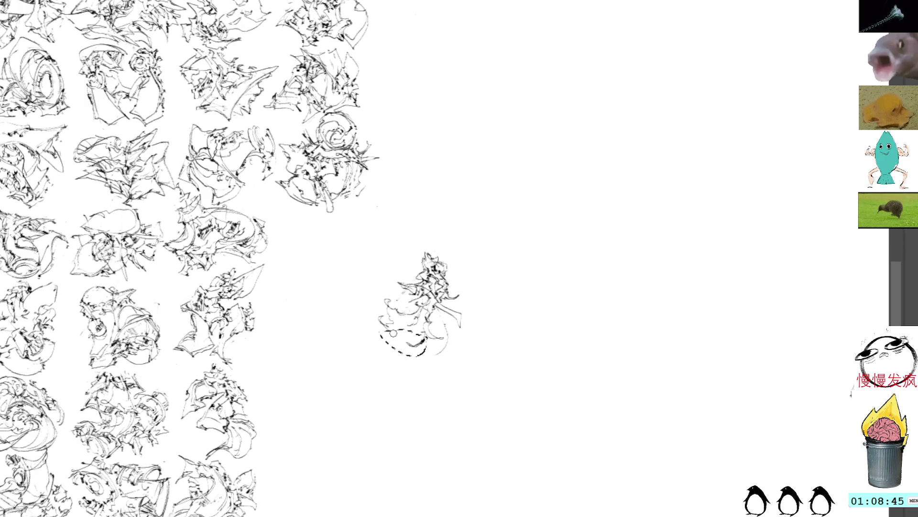
mouse_move(396, 294)
left_mouse_down()
mouse_move(389, 301)
mouse_move(406, 335)
mouse_move(418, 335)
mouse_move(425, 320)
mouse_move(399, 307)
mouse_move(401, 298)
left_mouse_up()
key("ctrl+z")
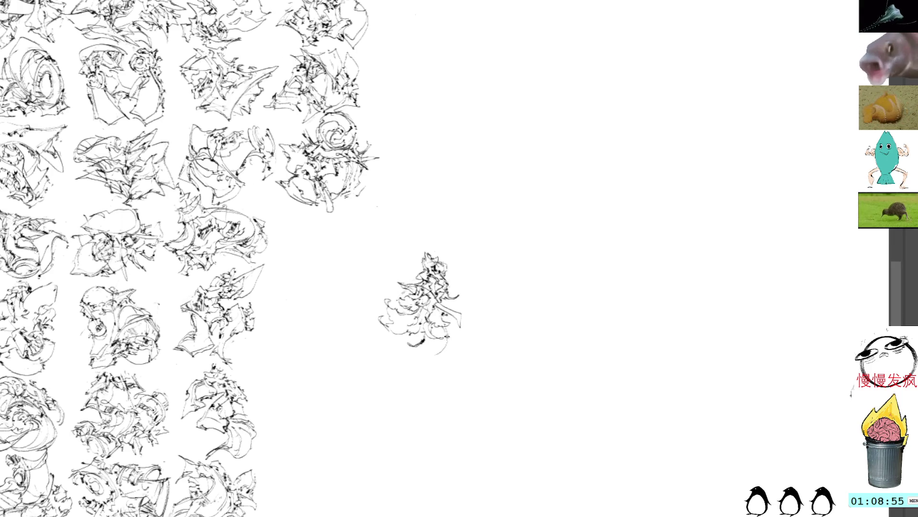
Step: Thicken the sketch's bottom right, right side, lower-left edge and base with more strokes
left_click_drag(450, 327, 443, 350)
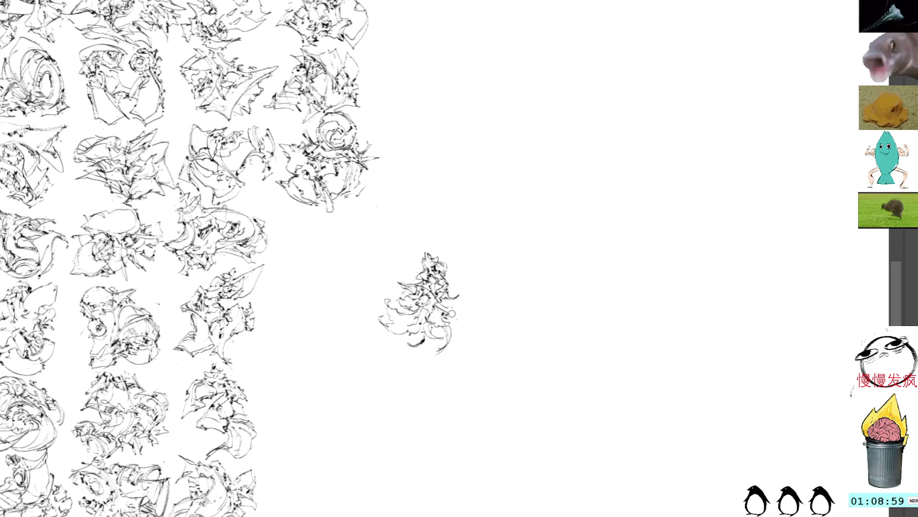
left_click_drag(453, 316, 469, 306)
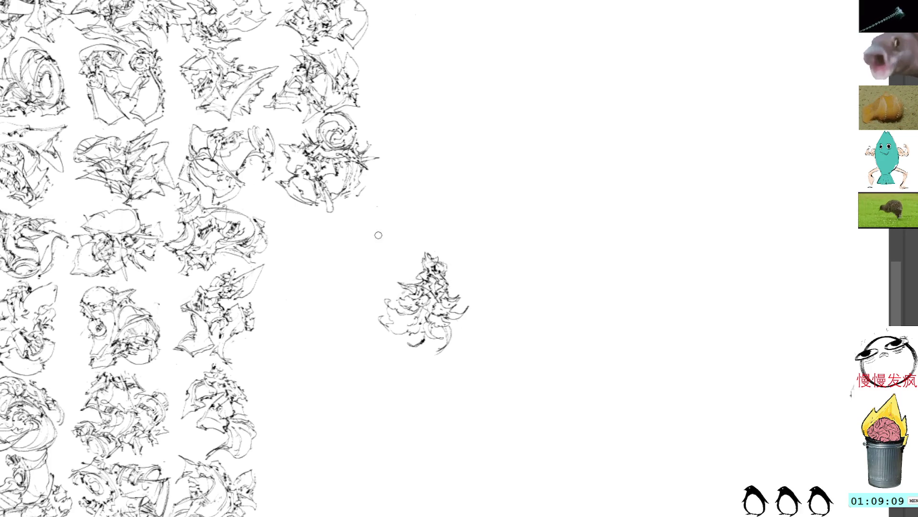
mouse_move(372, 329)
left_mouse_down()
mouse_move(417, 342)
mouse_move(404, 356)
mouse_move(373, 324)
left_mouse_up()
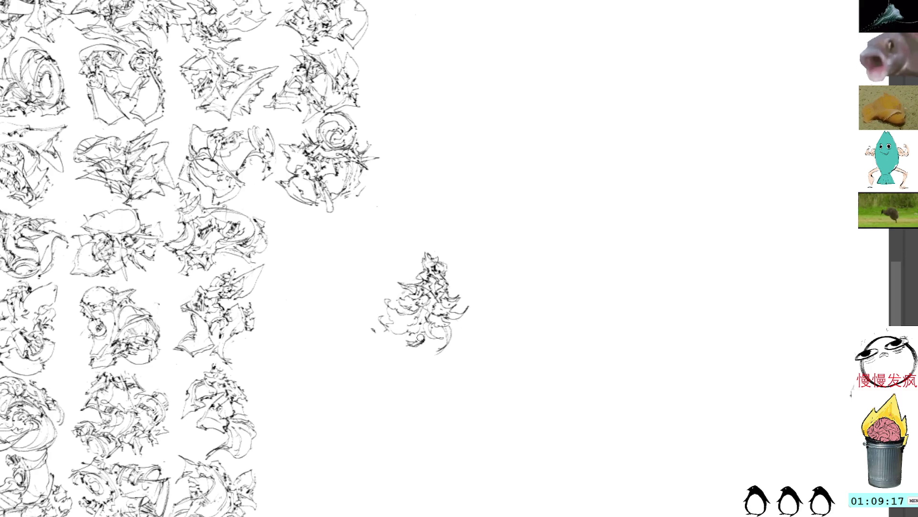
mouse_move(414, 341)
left_mouse_down()
mouse_move(400, 348)
mouse_move(425, 337)
mouse_move(419, 333)
left_mouse_up()
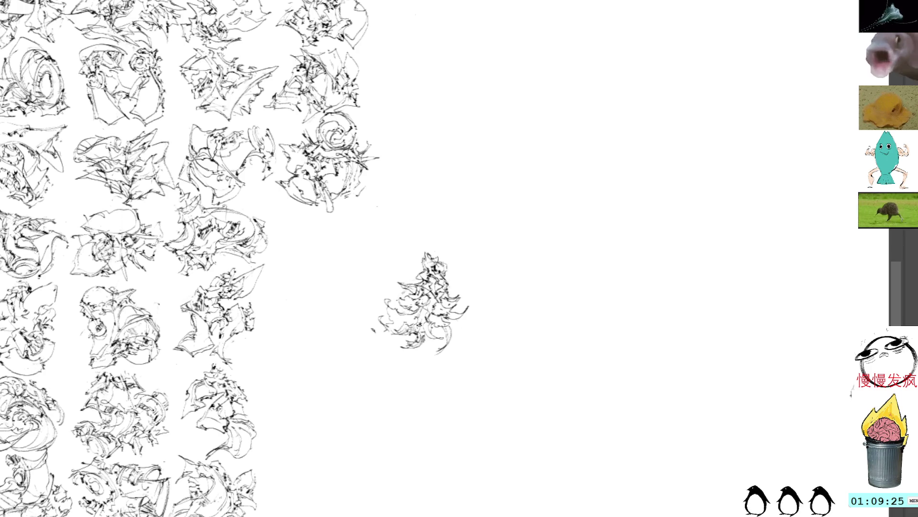
left_click_drag(412, 326, 424, 321)
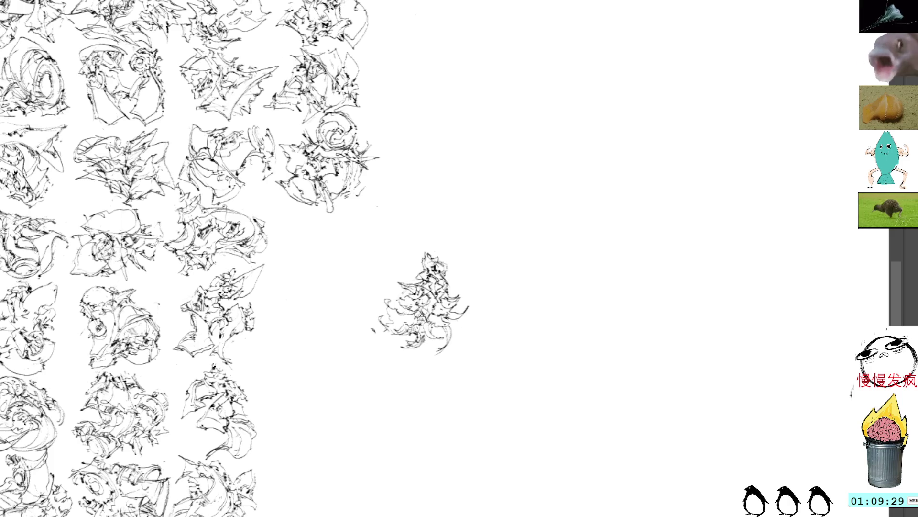
Step: Move the finished sketch beside the grid column, then drag it back out to the right
key("ctrl+t")
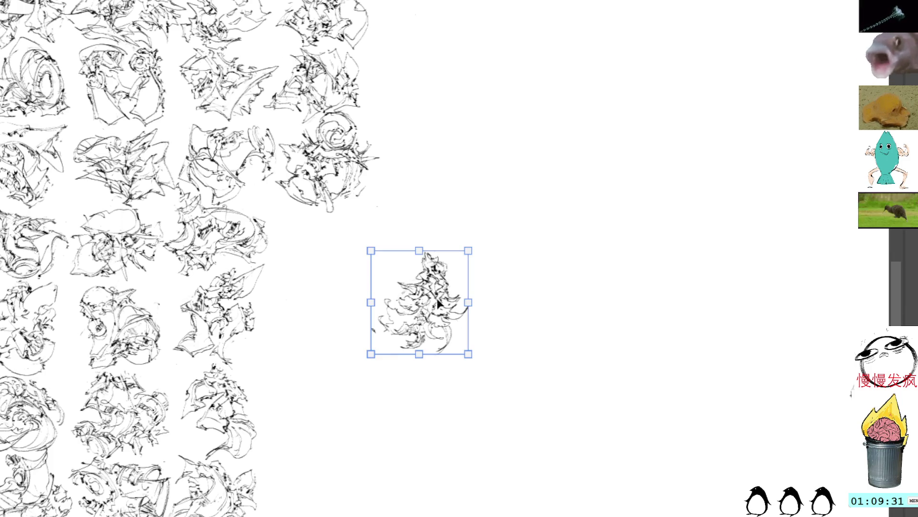
left_click_drag(441, 301, 355, 262)
mouse_move(414, 220)
left_mouse_down()
mouse_move(472, 229)
mouse_move(464, 231)
left_mouse_up()
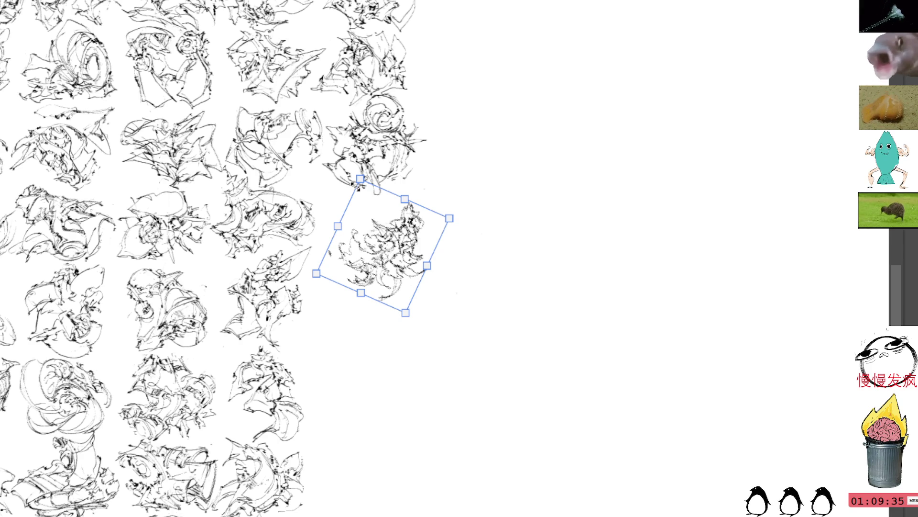
key("Return")
left_click_drag(383, 251, 471, 285)
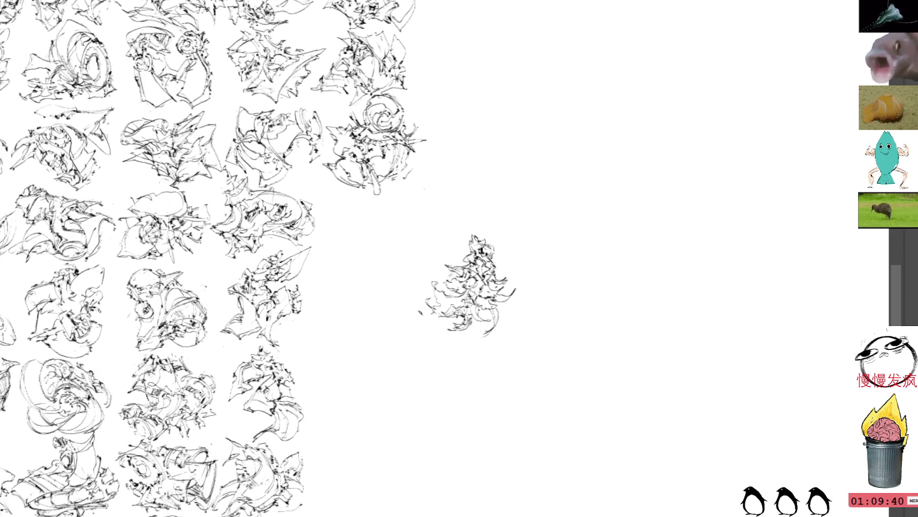
Step: Rotate the tree sketch about 66° onto its side at the row's end and touch it up
key("ctrl+t")
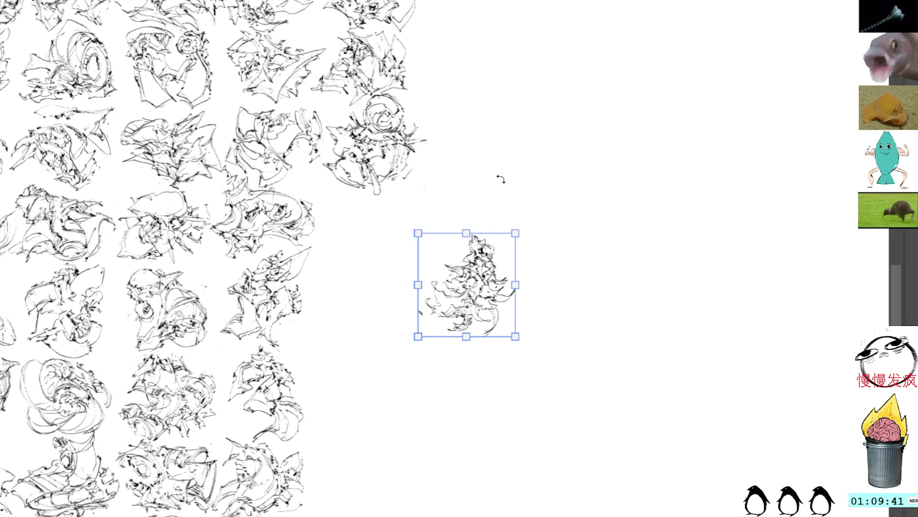
mouse_move(481, 286)
left_mouse_down()
mouse_move(416, 305)
mouse_move(376, 298)
left_mouse_up()
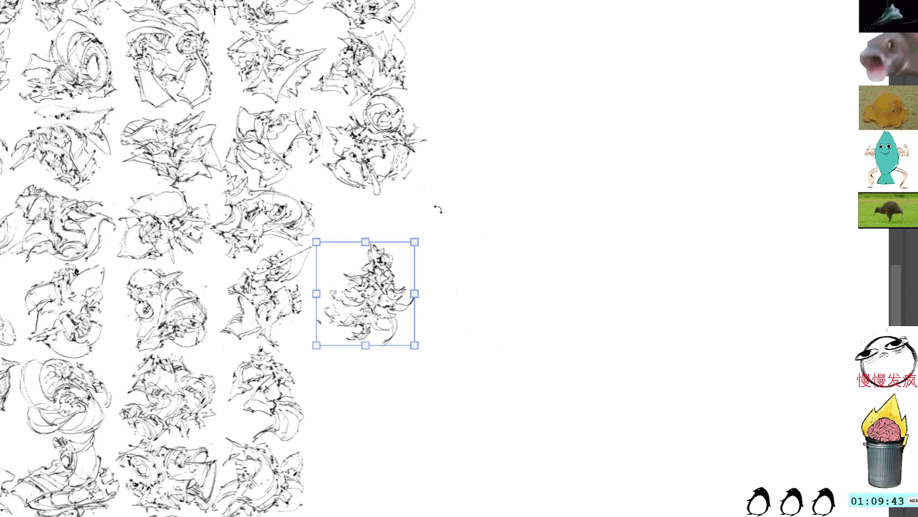
left_click_drag(437, 207, 459, 344)
left_click_drag(396, 281, 374, 280)
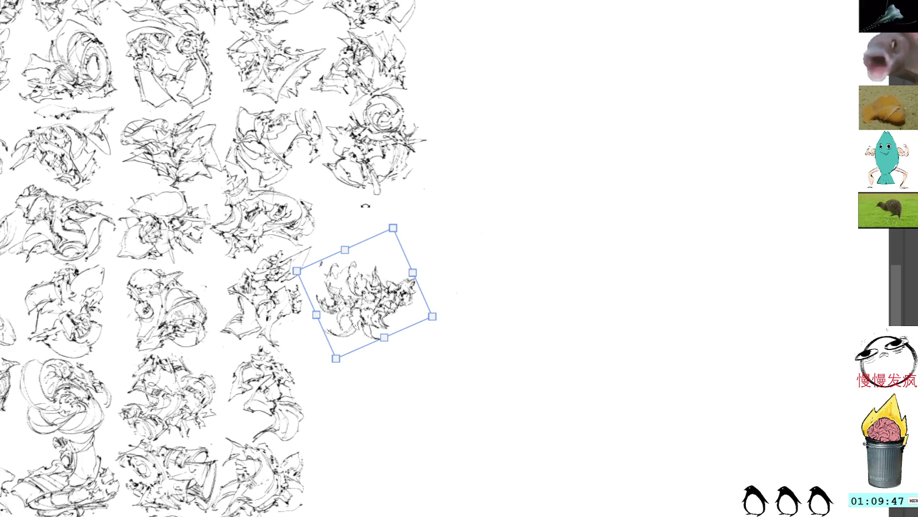
key("Return")
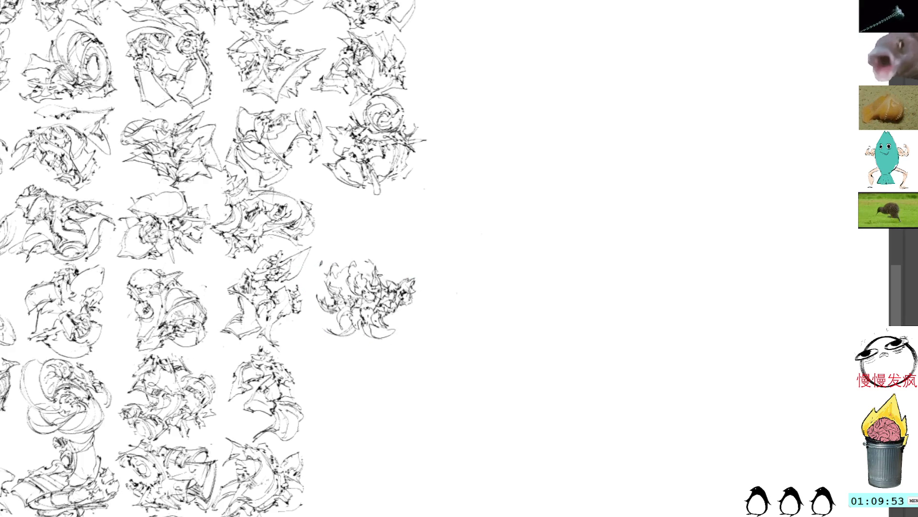
left_click_drag(372, 263, 382, 280)
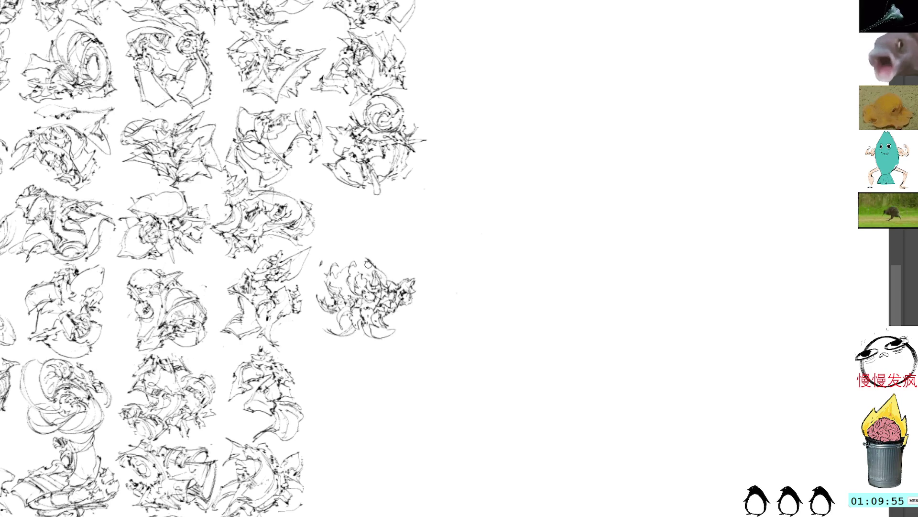
Step: Add a final stroke to the placed sketch, then start a new scribble right of the grid
left_click_drag(356, 257, 385, 276)
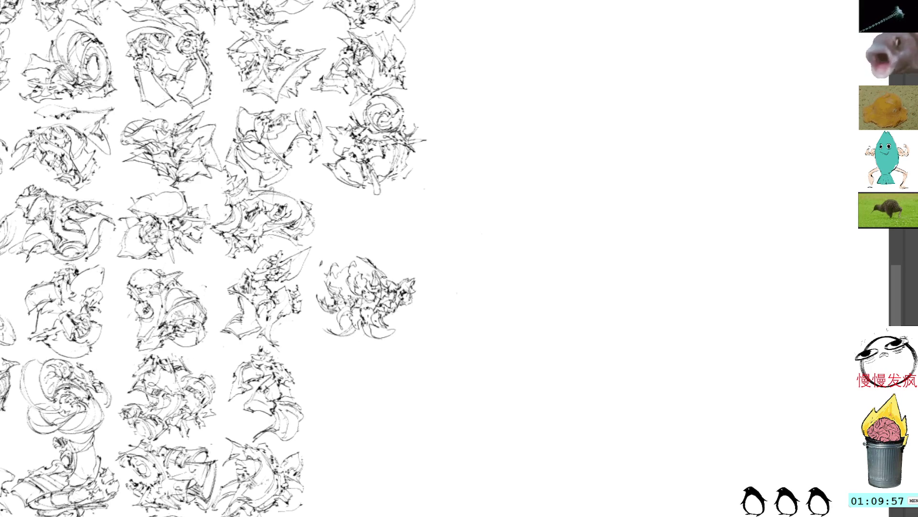
mouse_move(494, 233)
left_mouse_down()
mouse_move(410, 205)
mouse_move(388, 209)
left_mouse_up()
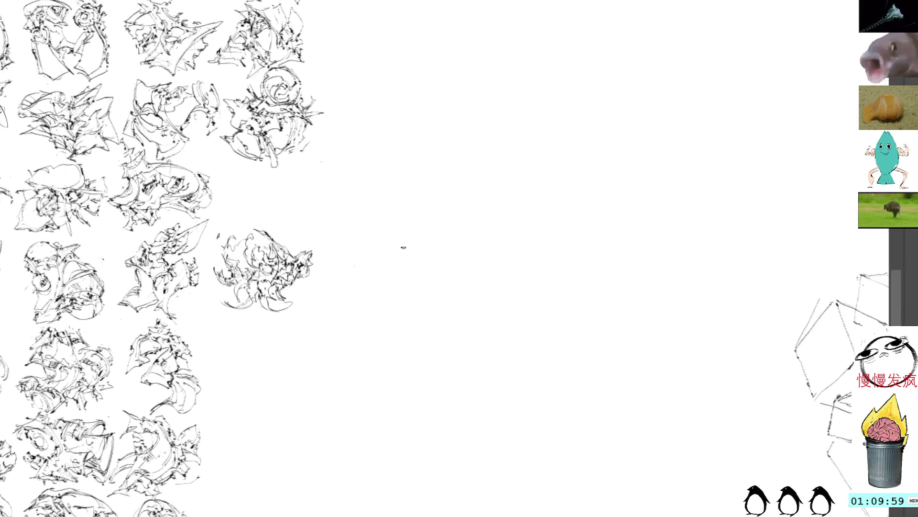
left_click_drag(424, 261, 448, 250)
left_click_drag(388, 148, 371, 209)
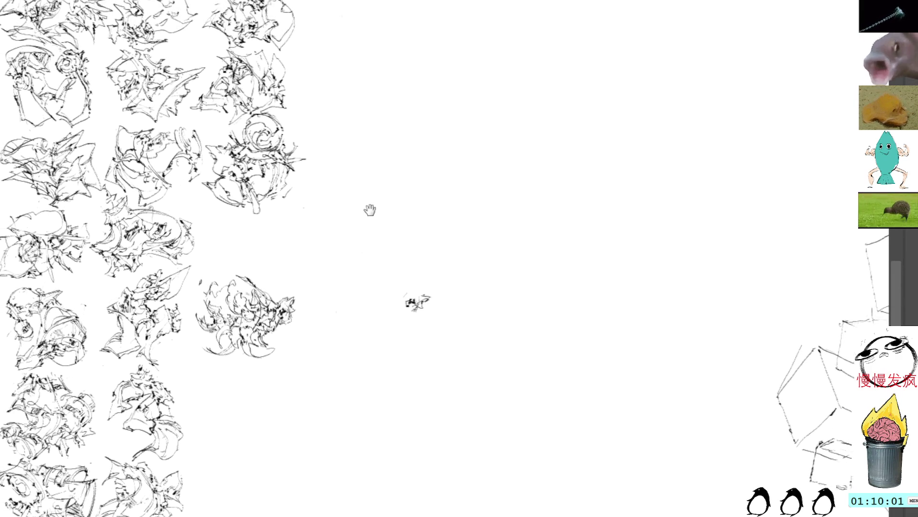
mouse_move(402, 299)
left_mouse_down()
mouse_move(398, 287)
mouse_move(436, 292)
left_mouse_up()
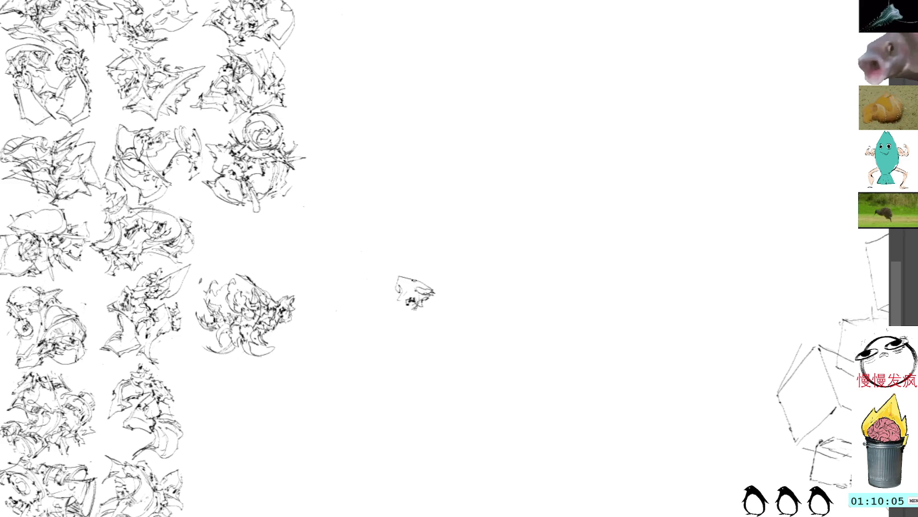
Step: Build up the new spiky sketch with dark strokes inside, along its lower part and top edge
left_click_drag(384, 265, 412, 277)
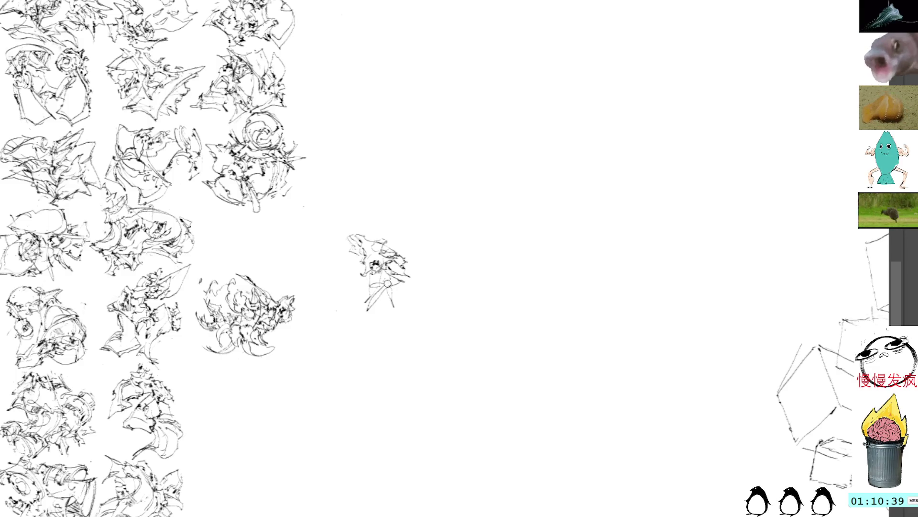
mouse_move(366, 310)
left_mouse_down()
mouse_move(420, 284)
mouse_move(432, 265)
mouse_move(403, 255)
mouse_move(413, 262)
mouse_move(440, 250)
mouse_move(436, 264)
mouse_move(446, 269)
mouse_move(400, 302)
mouse_move(391, 288)
mouse_move(392, 296)
mouse_move(427, 271)
left_mouse_up()
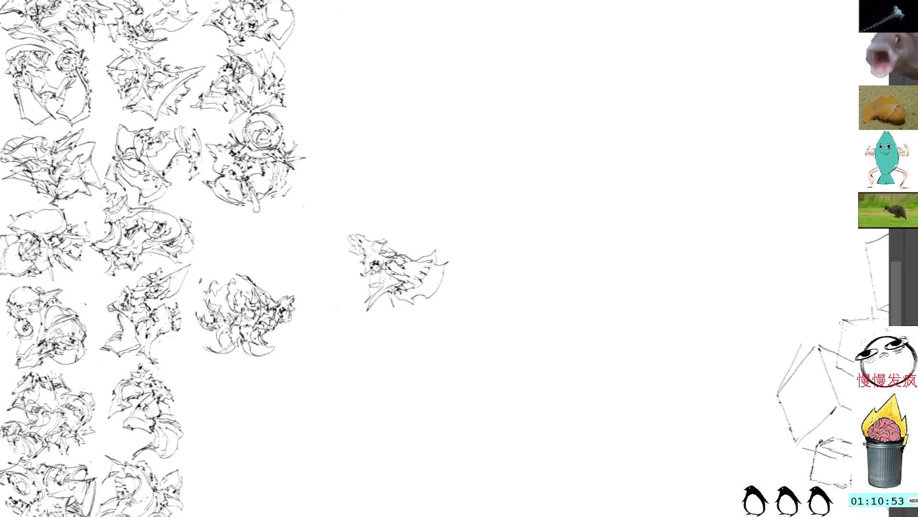
left_click_drag(406, 290, 429, 276)
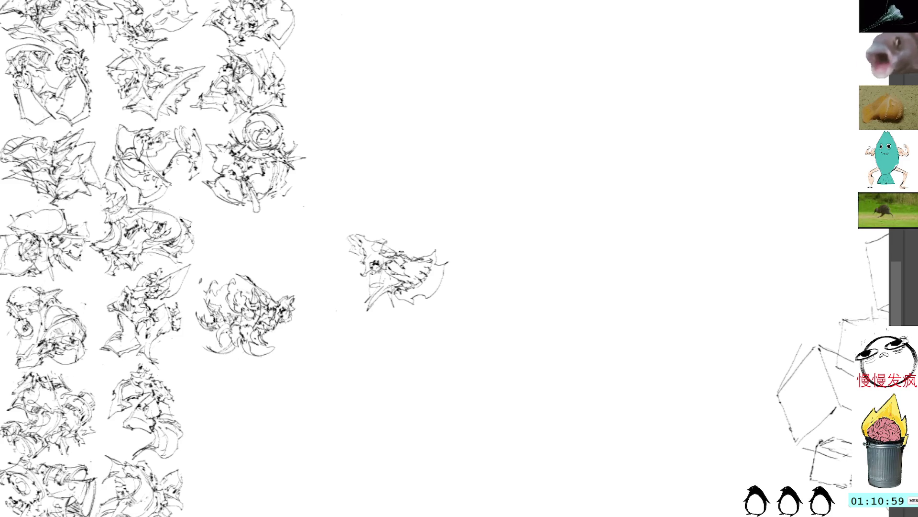
mouse_move(396, 252)
left_mouse_down()
mouse_move(408, 244)
mouse_move(397, 244)
mouse_move(417, 247)
left_mouse_up()
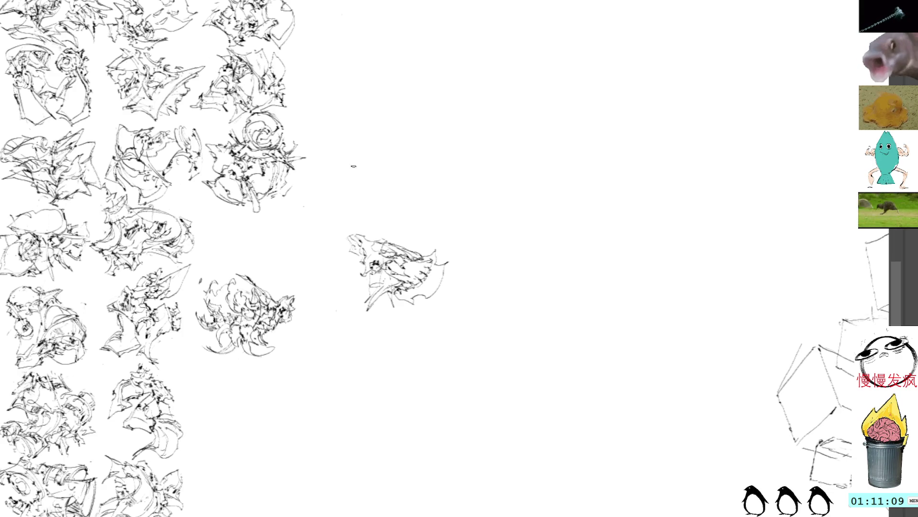
left_click_drag(407, 256, 417, 252)
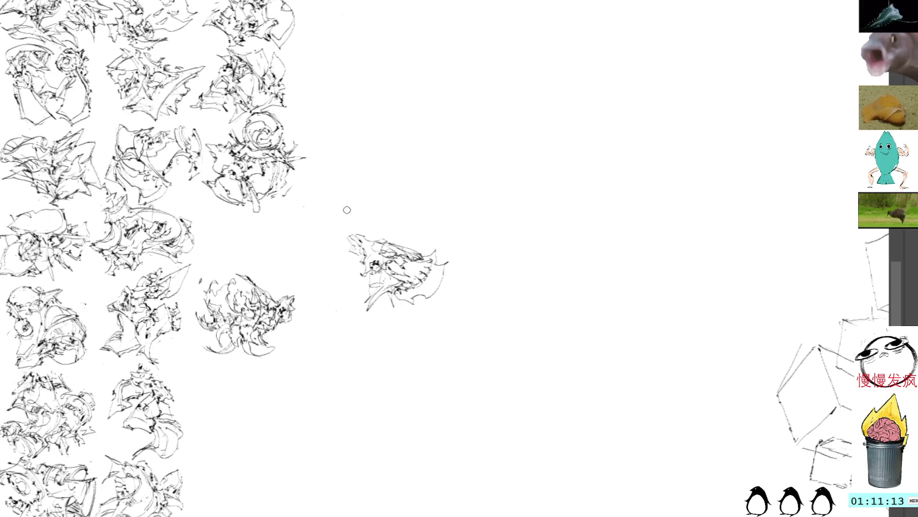
left_click_drag(359, 235, 380, 242)
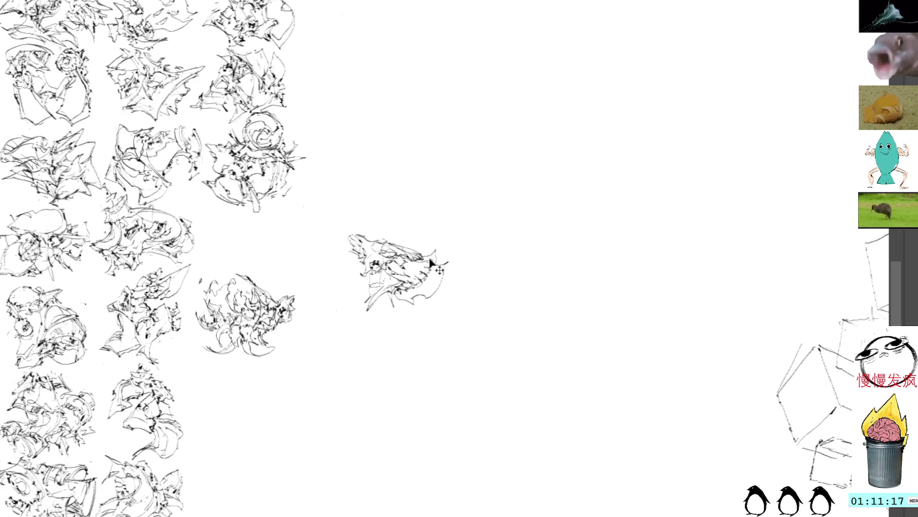
Step: Place the spiky sketch in the grid tilted slightly counter-clockwise, then reveal the grid's left column
key("ctrl+t")
mouse_move(411, 268)
left_mouse_down()
mouse_move(289, 232)
mouse_move(265, 241)
left_mouse_up()
left_click_drag(366, 168, 341, 114)
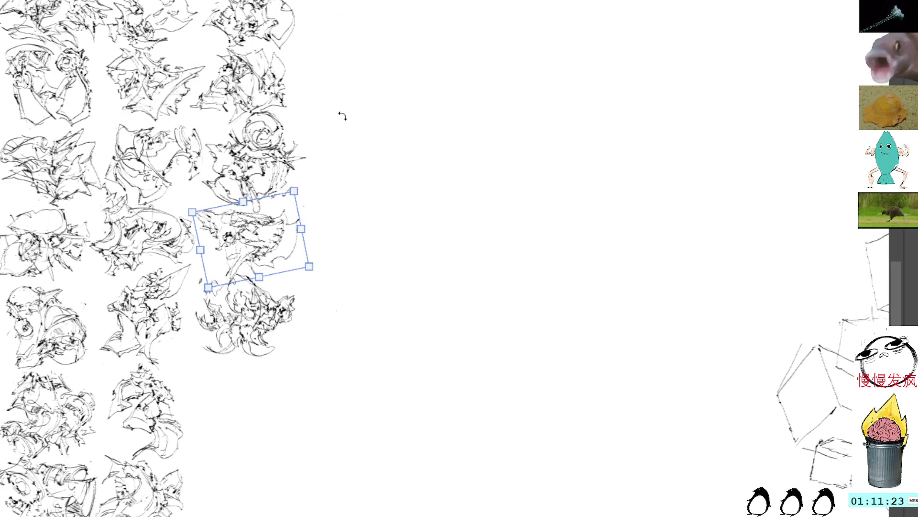
key("Return")
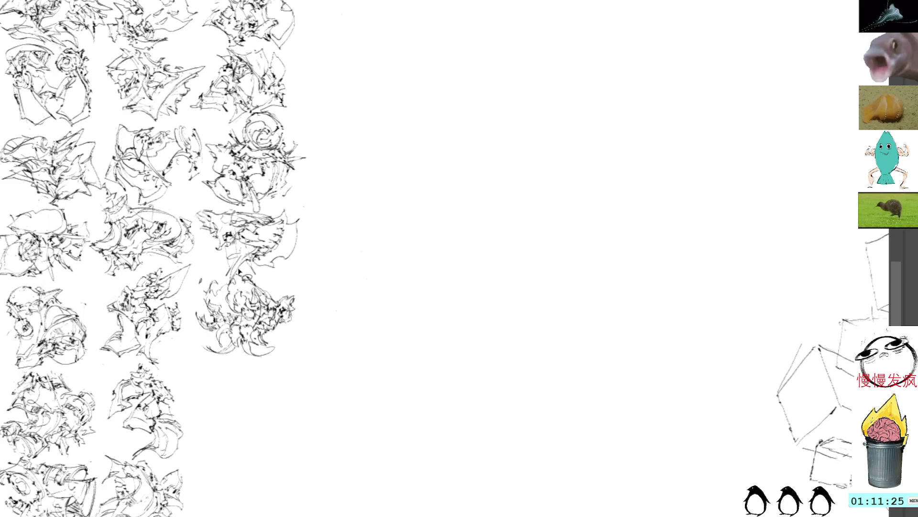
mouse_move(246, 278)
left_mouse_down()
mouse_move(225, 280)
mouse_move(244, 246)
left_mouse_up()
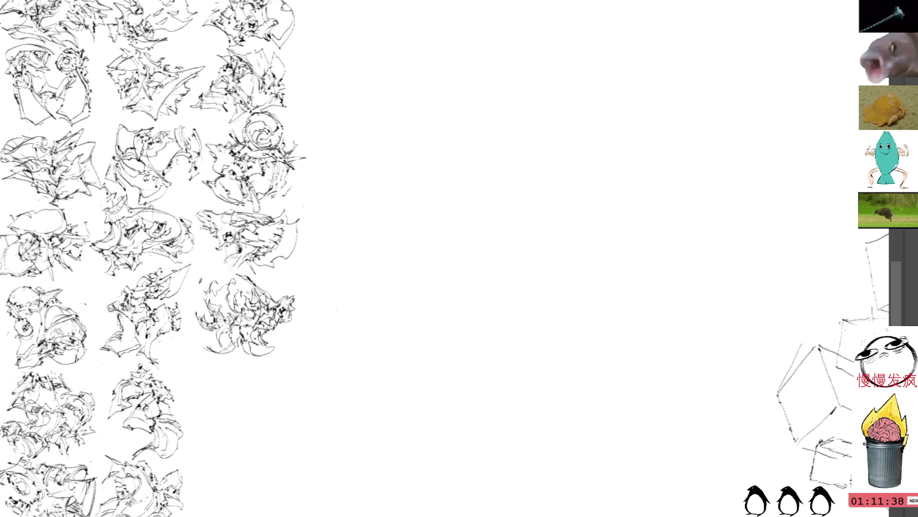
left_click_drag(283, 181, 334, 237)
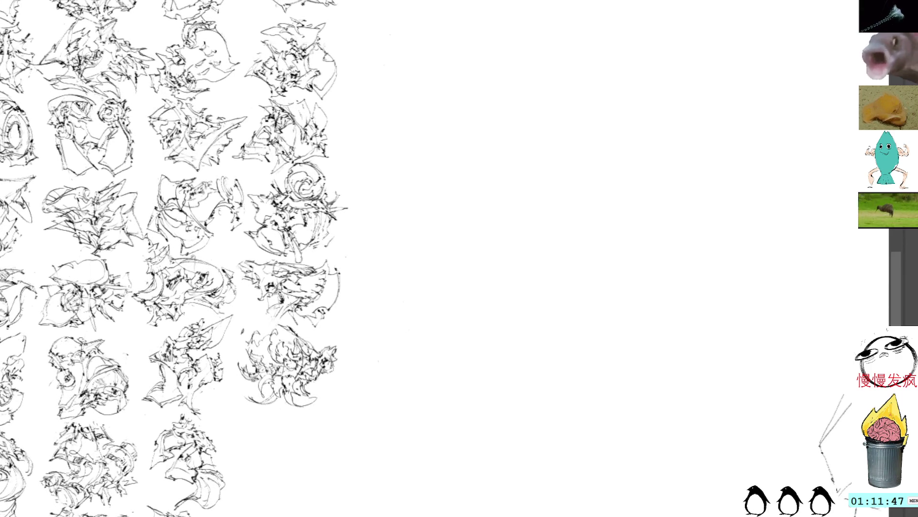
Step: Zoom onto blank canvas beside the grid and start a new scribble, erasing and extending parts
scroll(344, 311, "up", 2)
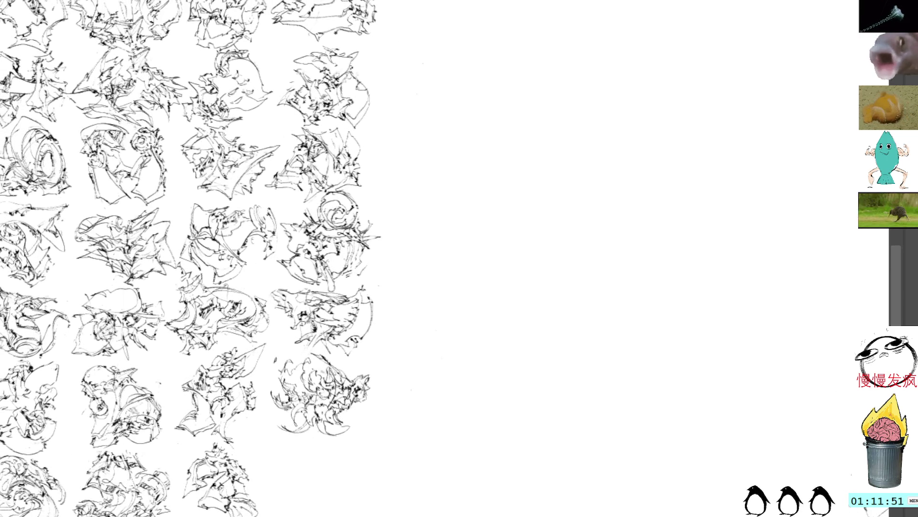
left_click_drag(361, 320, 346, 207)
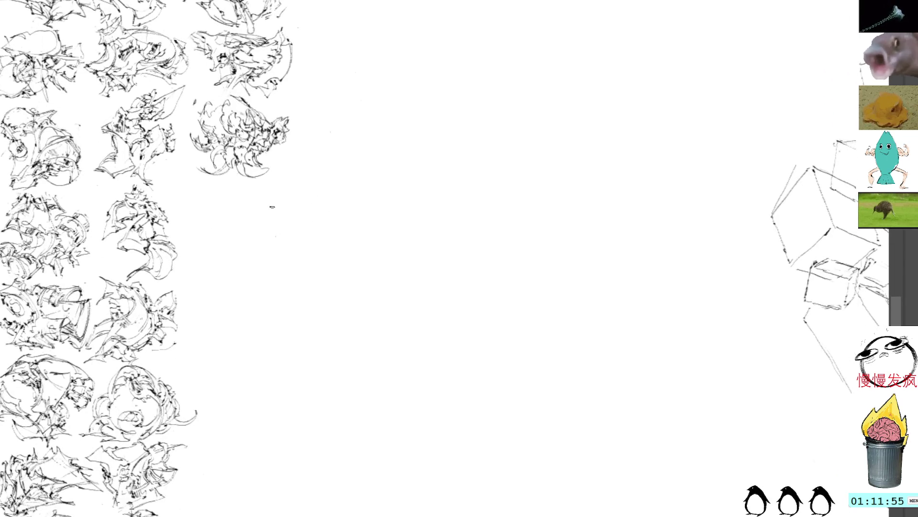
key("ctrl+v")
left_click_drag(265, 197, 267, 217)
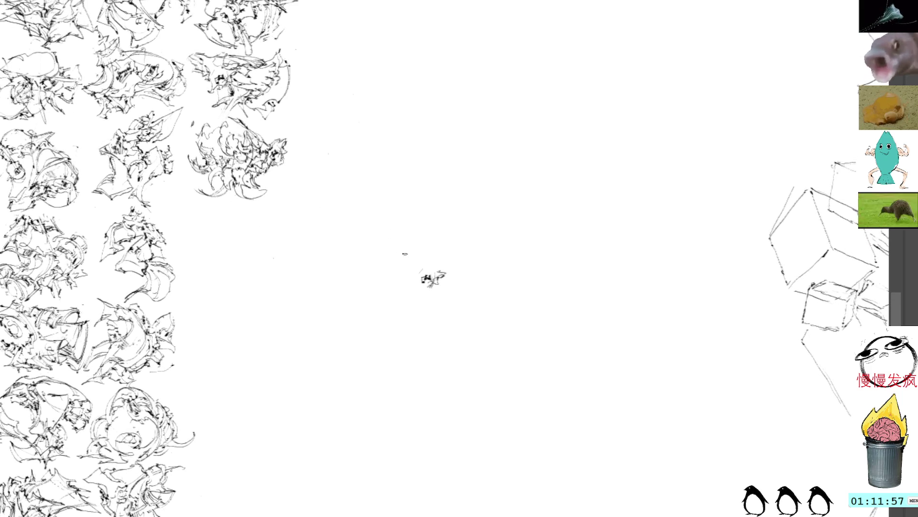
mouse_move(421, 275)
left_mouse_down()
mouse_move(428, 278)
mouse_move(443, 252)
mouse_move(454, 265)
mouse_move(443, 301)
mouse_move(420, 322)
mouse_move(401, 306)
mouse_move(389, 312)
mouse_move(410, 323)
mouse_move(432, 293)
mouse_move(430, 330)
mouse_move(451, 350)
left_mouse_up()
mouse_move(425, 310)
left_mouse_down()
mouse_move(445, 321)
mouse_move(459, 300)
mouse_move(446, 288)
mouse_move(455, 297)
left_mouse_up()
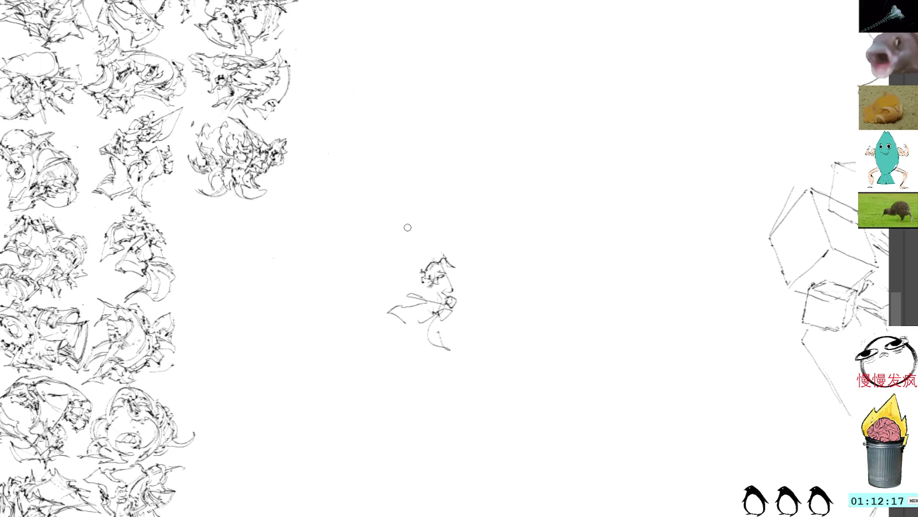
Step: Build up the sketch's top, middle and left side, undo a dark loop, and add bottom curls
mouse_move(460, 287)
left_mouse_down()
mouse_move(425, 312)
mouse_move(440, 304)
mouse_move(442, 266)
left_mouse_up()
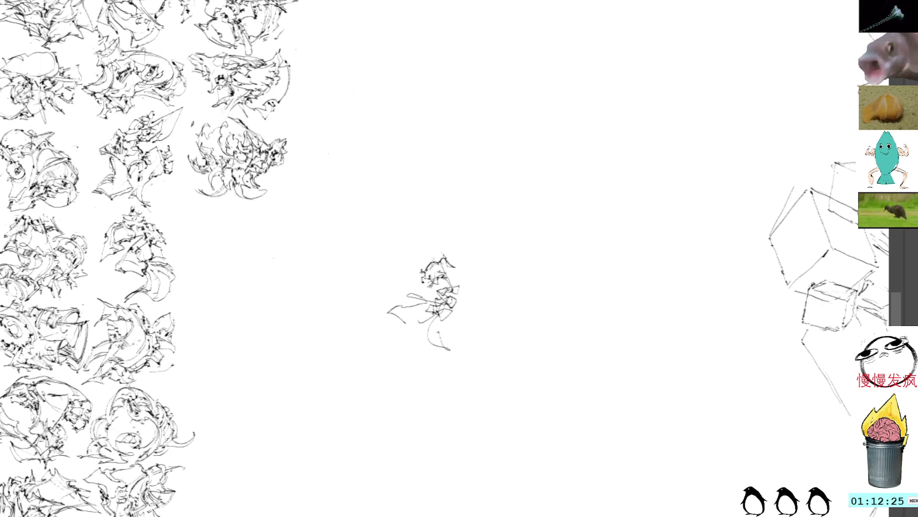
mouse_move(449, 271)
left_mouse_down()
mouse_move(441, 263)
mouse_move(449, 273)
mouse_move(465, 269)
mouse_move(448, 280)
left_mouse_up()
left_click_drag(454, 276, 448, 283)
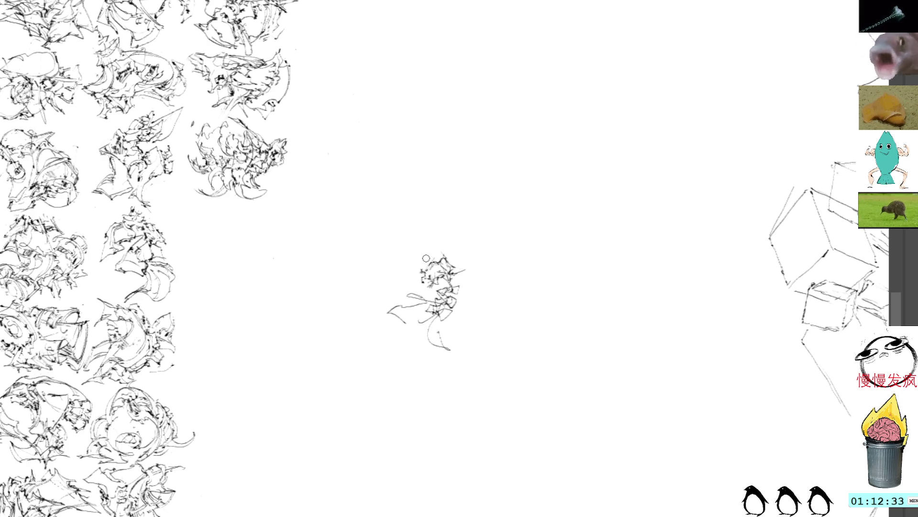
mouse_move(423, 266)
left_mouse_down()
mouse_move(402, 272)
mouse_move(433, 287)
left_mouse_up()
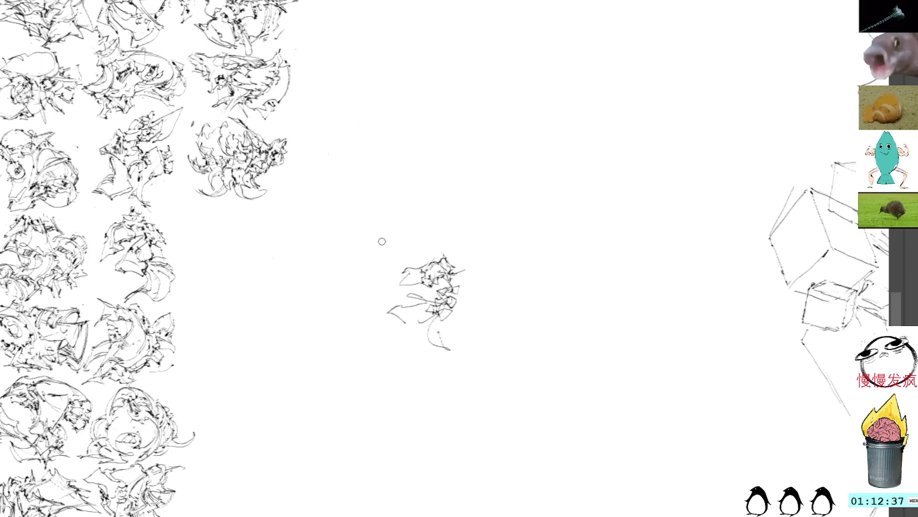
mouse_move(430, 289)
left_mouse_down()
mouse_move(420, 281)
mouse_move(393, 287)
mouse_move(416, 281)
mouse_move(416, 273)
mouse_move(424, 282)
mouse_move(421, 261)
mouse_move(445, 286)
left_mouse_up()
key("ctrl+z")
key("ctrl+z")
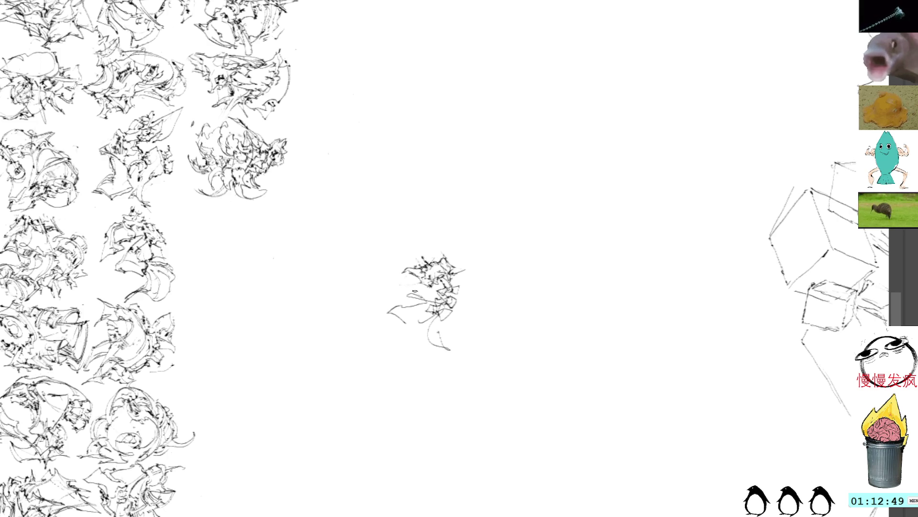
left_click_drag(402, 297, 427, 298)
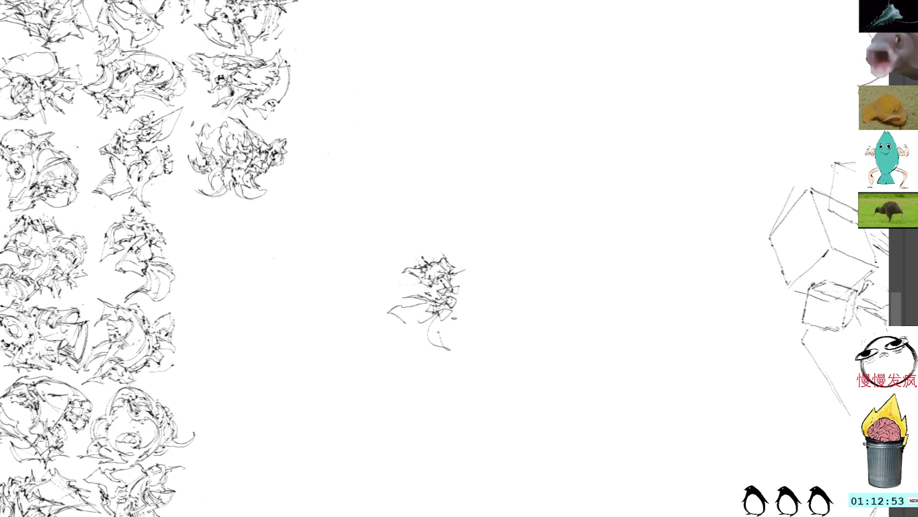
left_click_drag(452, 307, 462, 329)
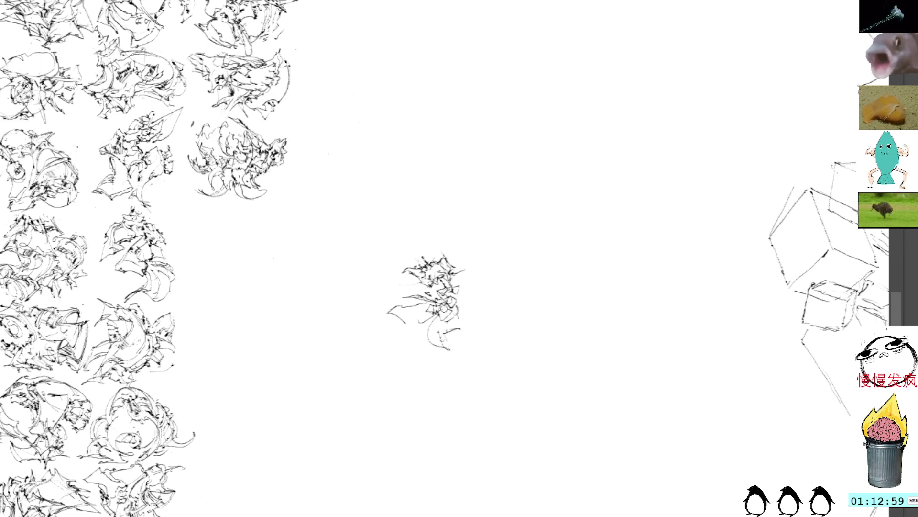
mouse_move(448, 324)
left_mouse_down()
mouse_move(441, 337)
mouse_move(473, 328)
left_mouse_up()
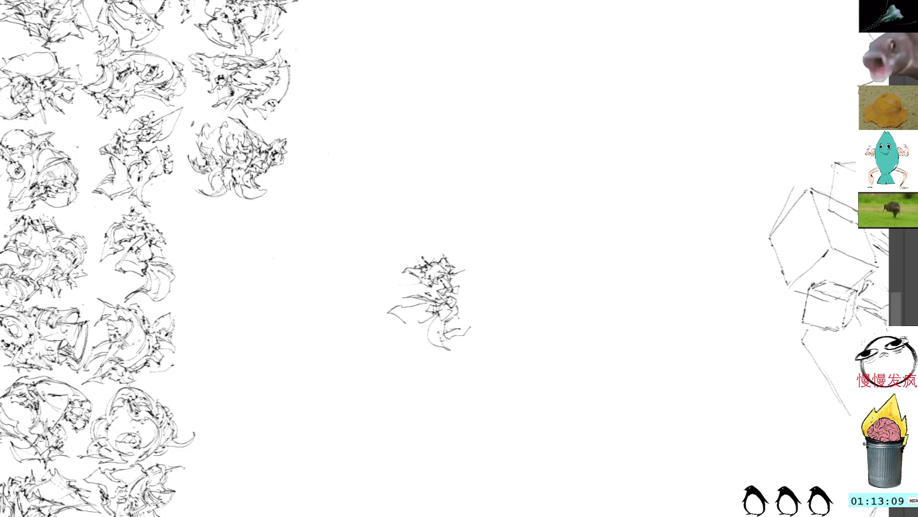
Step: Move the tangled sketch beside the grid, flip it horizontally, and add a stroke at its upper right
left_click(426, 259)
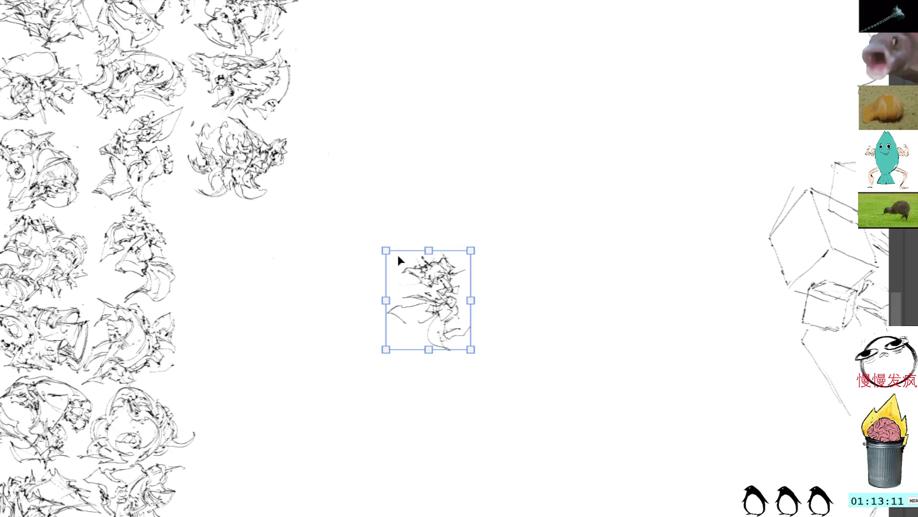
left_click_drag(426, 293, 285, 262)
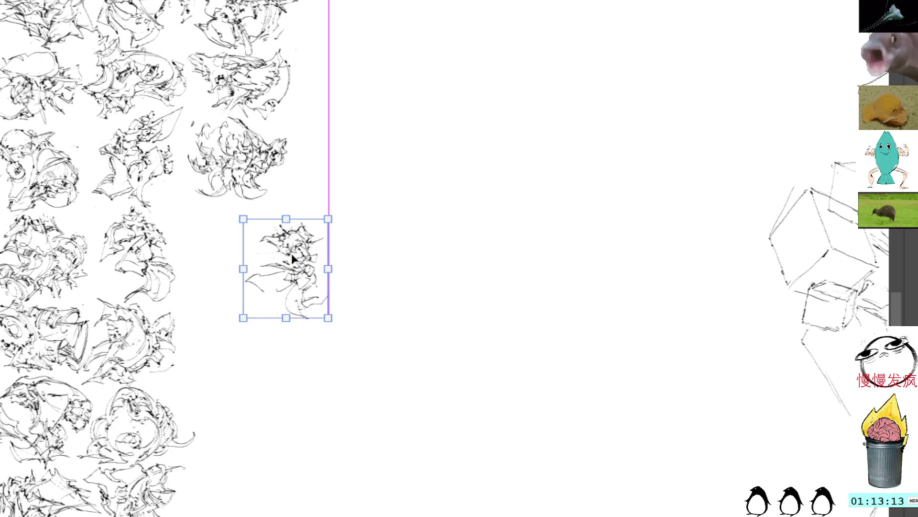
mouse_move(445, 241)
left_mouse_down()
mouse_move(470, 261)
mouse_move(499, 240)
left_mouse_up()
left_click_drag(416, 295, 318, 263)
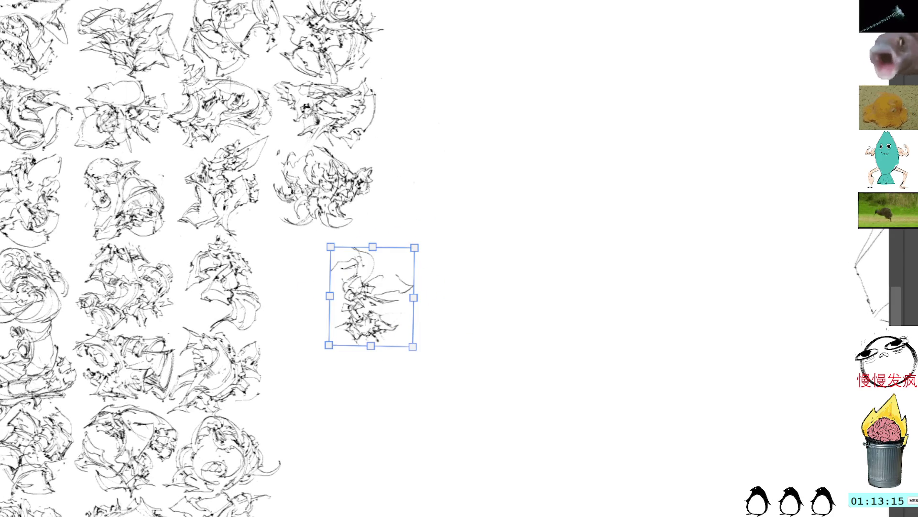
key("ctrl+shift+a")
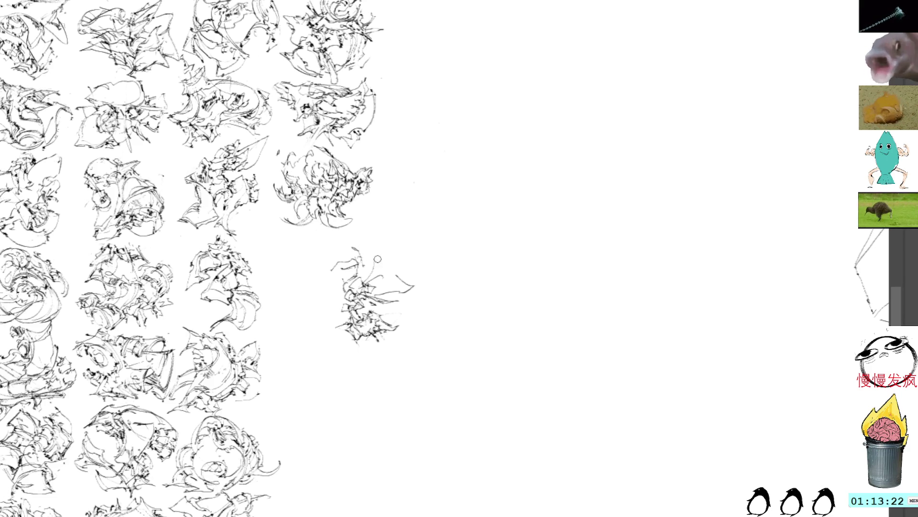
left_click_drag(388, 261, 367, 292)
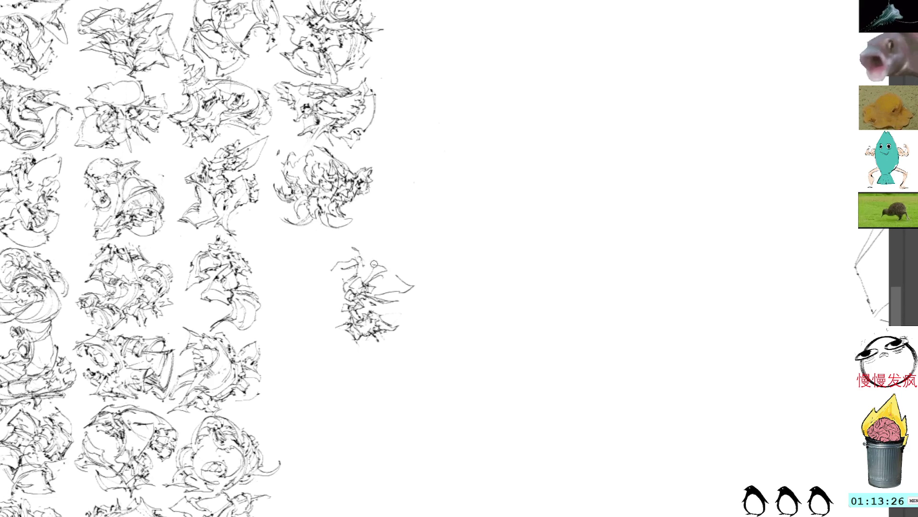
Step: Add two short strokes, snap the sketch into the grid's right column, then touch it up
mouse_move(357, 249)
left_mouse_down()
mouse_move(374, 260)
mouse_move(324, 275)
mouse_move(316, 281)
mouse_move(326, 290)
left_mouse_up()
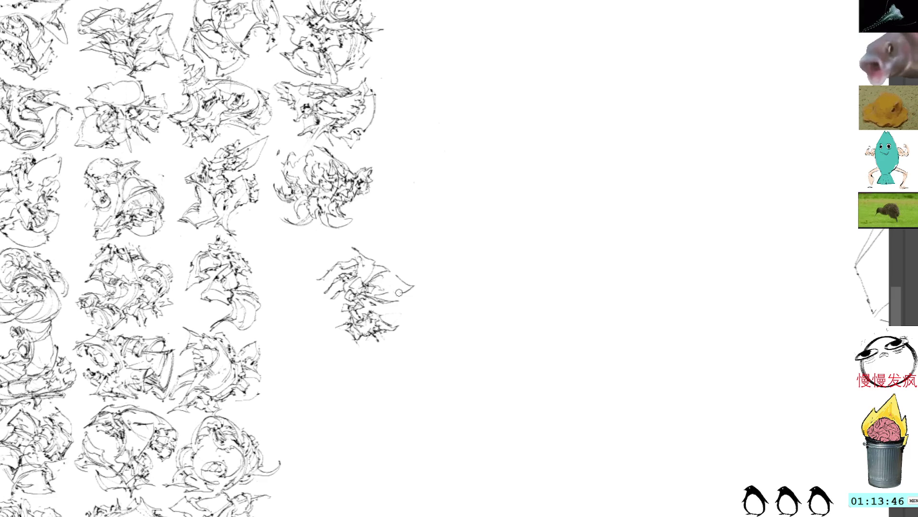
left_click_drag(385, 289, 405, 287)
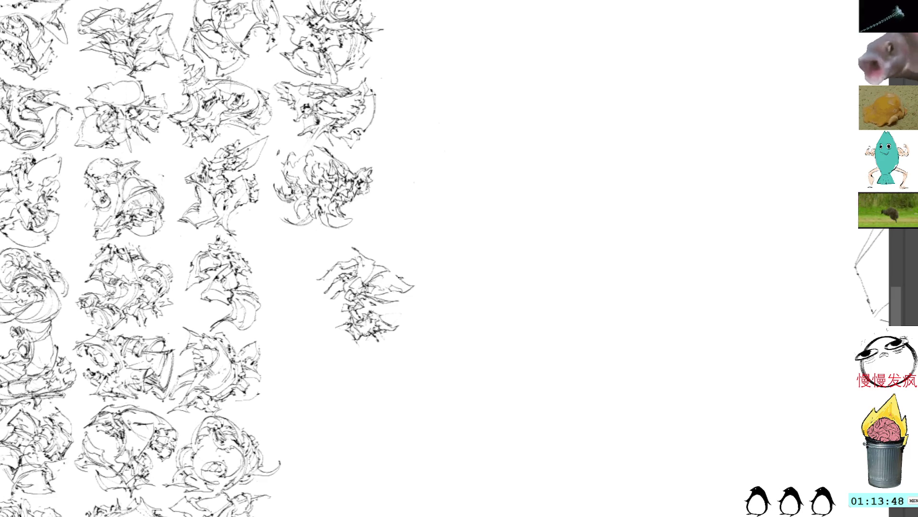
key("ctrl+t")
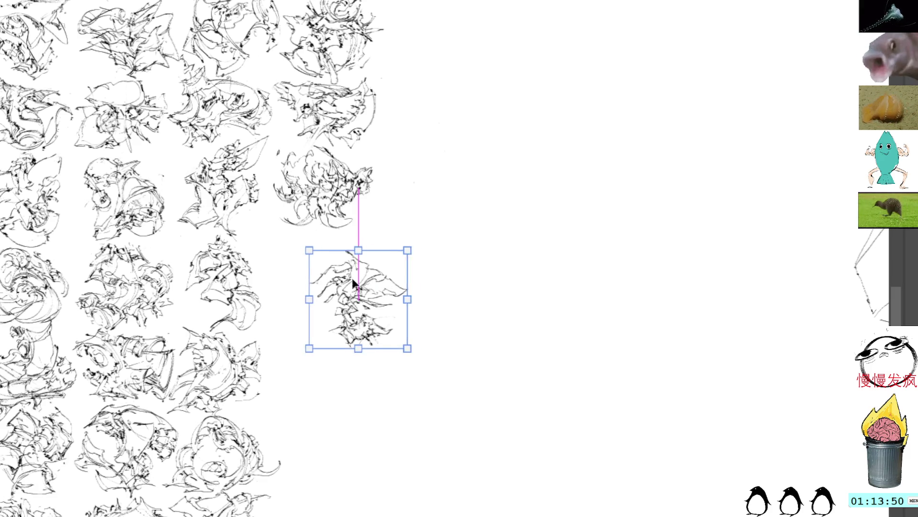
mouse_move(371, 276)
left_mouse_down()
mouse_move(322, 263)
mouse_move(331, 253)
mouse_move(331, 263)
left_mouse_up()
key("Return")
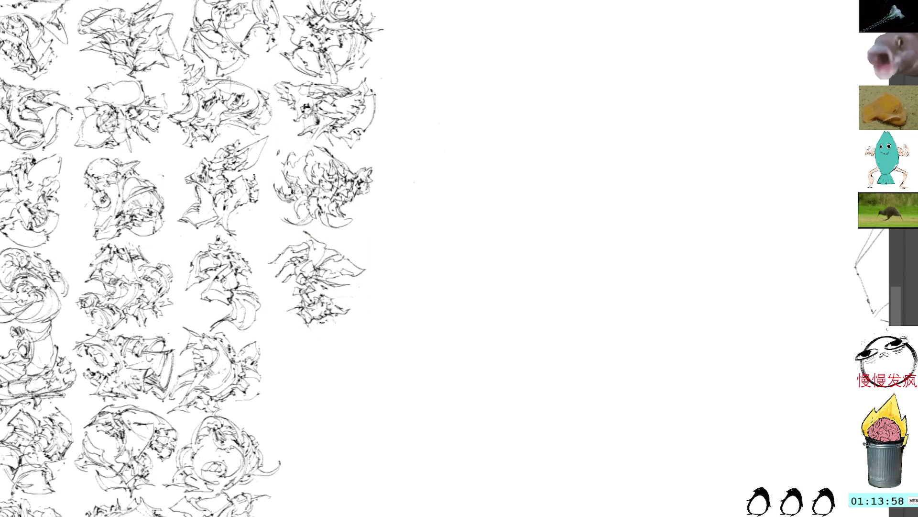
left_click_drag(350, 306, 365, 300)
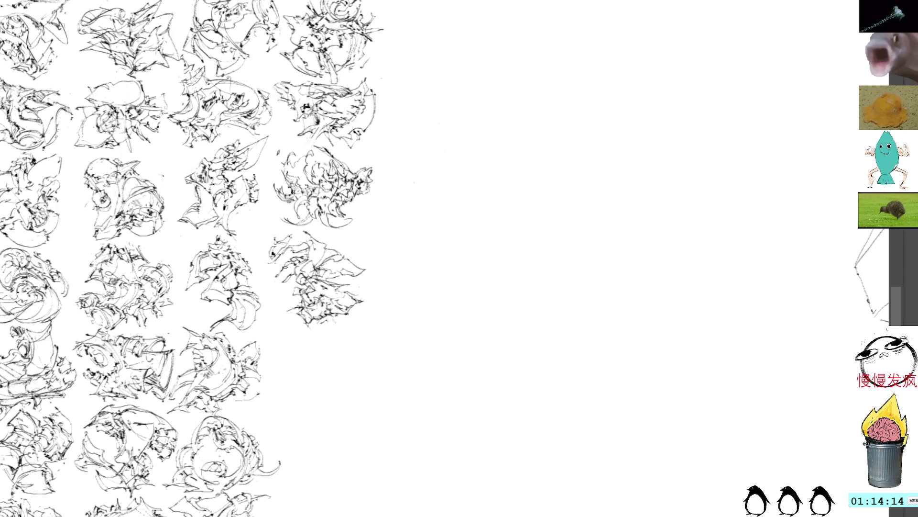
Step: On blank canvas, brush the first strokes of a new sketch, then rotate them upright and shift them down-left
mouse_move(437, 256)
left_mouse_down()
mouse_move(388, 168)
mouse_move(384, 235)
mouse_move(373, 229)
left_mouse_up()
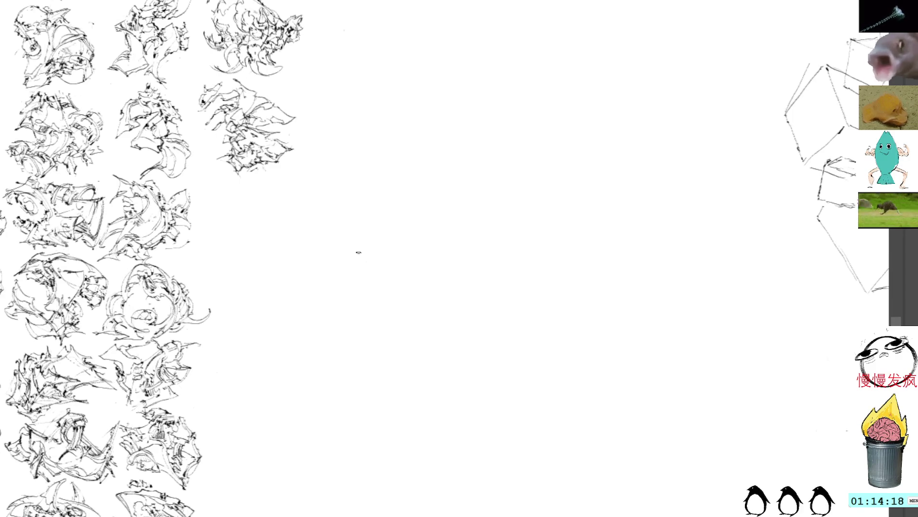
mouse_move(425, 259)
left_mouse_down()
mouse_move(446, 251)
mouse_move(426, 272)
mouse_move(441, 306)
mouse_move(439, 266)
mouse_move(449, 282)
mouse_move(424, 303)
mouse_move(472, 300)
mouse_move(445, 266)
mouse_move(455, 276)
mouse_move(382, 312)
mouse_move(415, 312)
left_mouse_up()
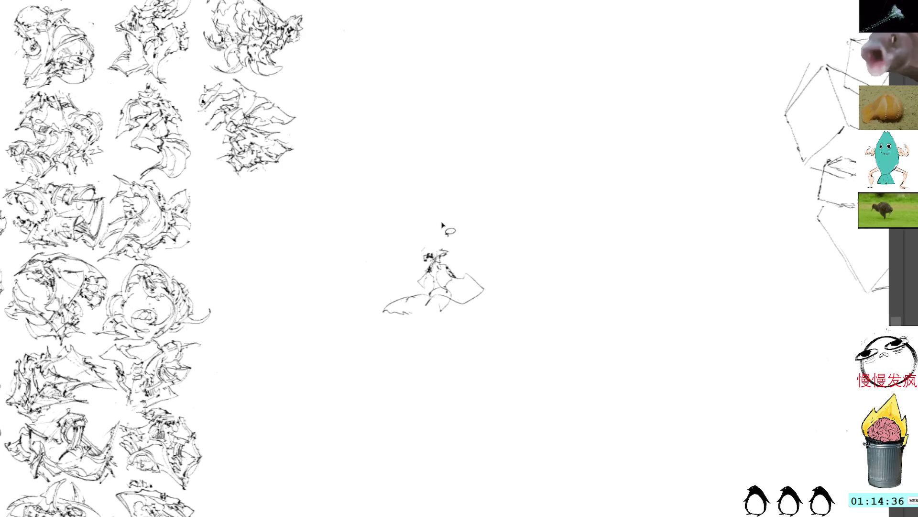
mouse_move(438, 241)
left_mouse_down()
mouse_move(413, 256)
mouse_move(477, 294)
mouse_move(461, 237)
left_mouse_up()
key("ctrl+t")
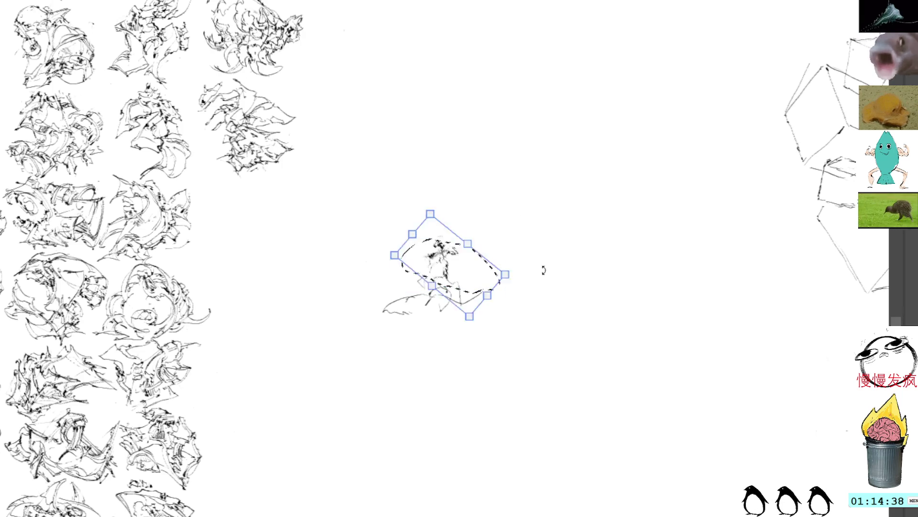
left_click_drag(543, 270, 522, 225)
mouse_move(458, 236)
left_mouse_down()
mouse_move(448, 297)
mouse_move(438, 287)
mouse_move(437, 306)
mouse_move(451, 316)
left_mouse_up()
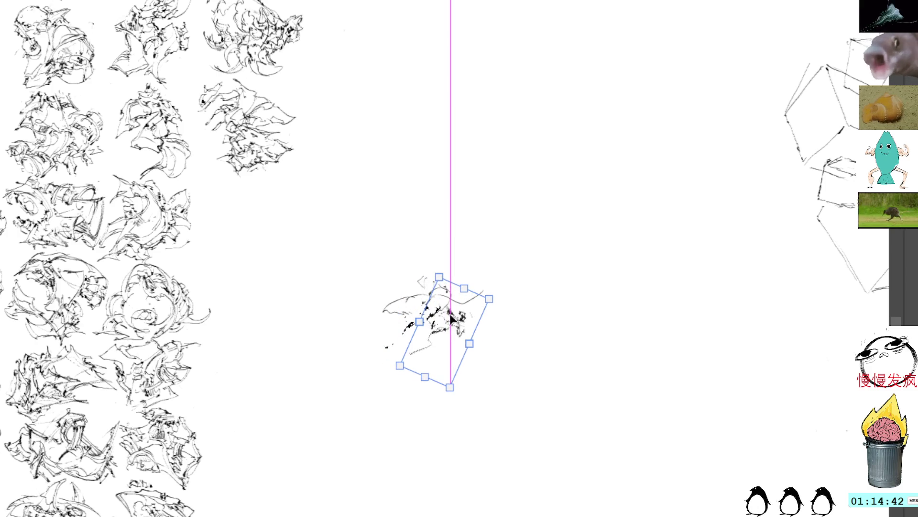
key("Return")
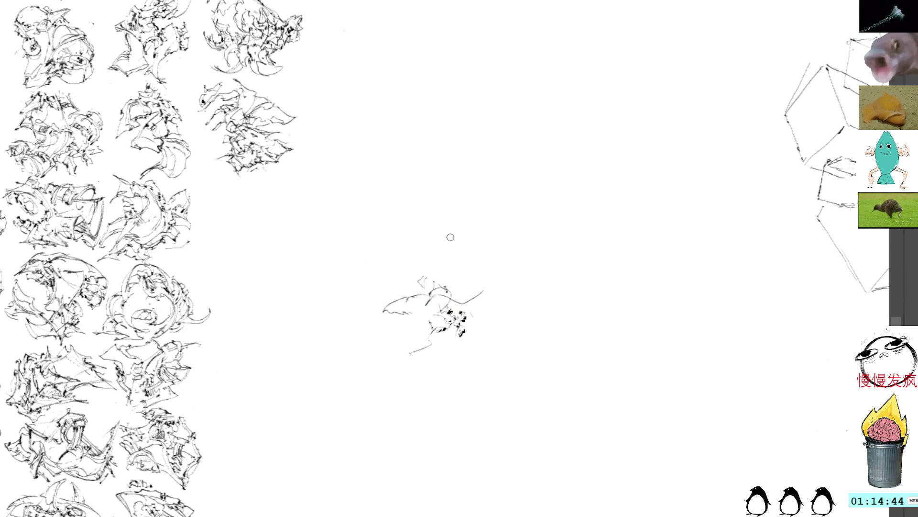
key("ctrl+z")
key("ctrl+shift+z")
key("ctrl+z")
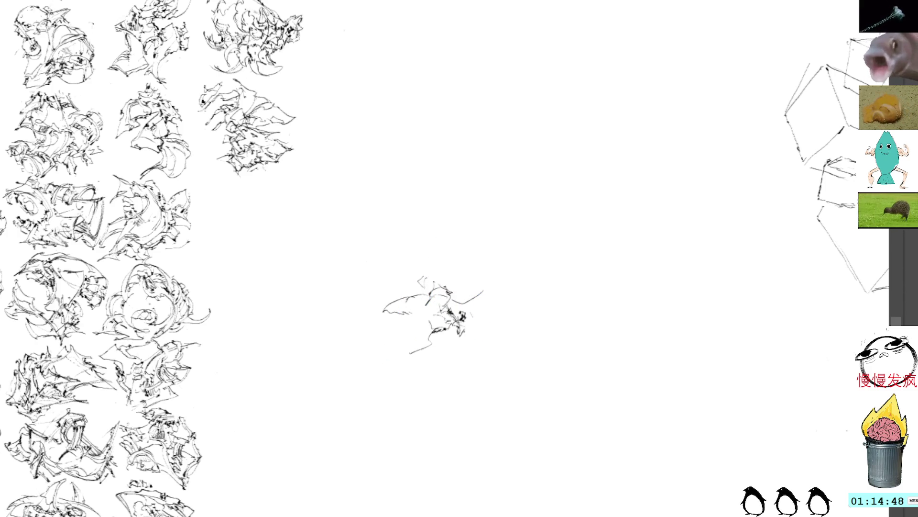
Step: Add a curled stroke and dark marks, undo the left-end eye circles, and erase the faint lower-left strokes
mouse_move(445, 285)
left_mouse_down()
mouse_move(455, 301)
mouse_move(473, 291)
mouse_move(474, 310)
left_mouse_up()
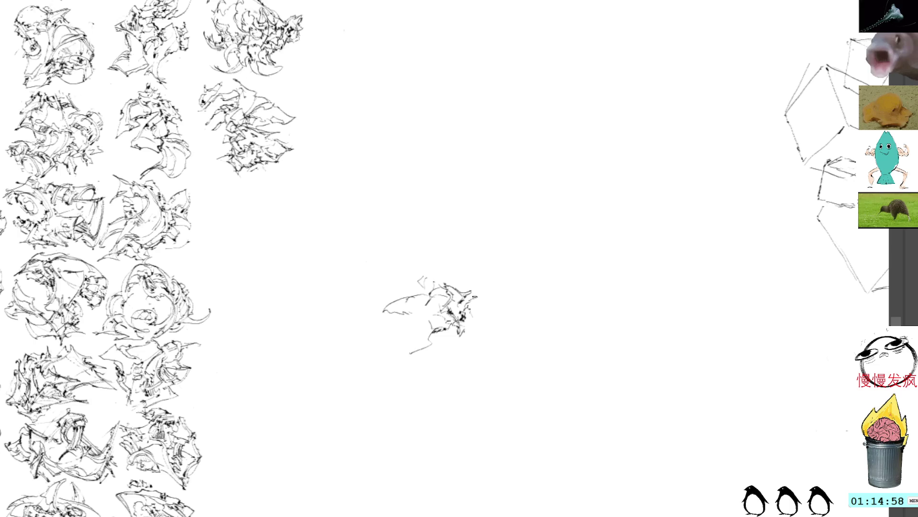
left_click_drag(469, 298, 475, 310)
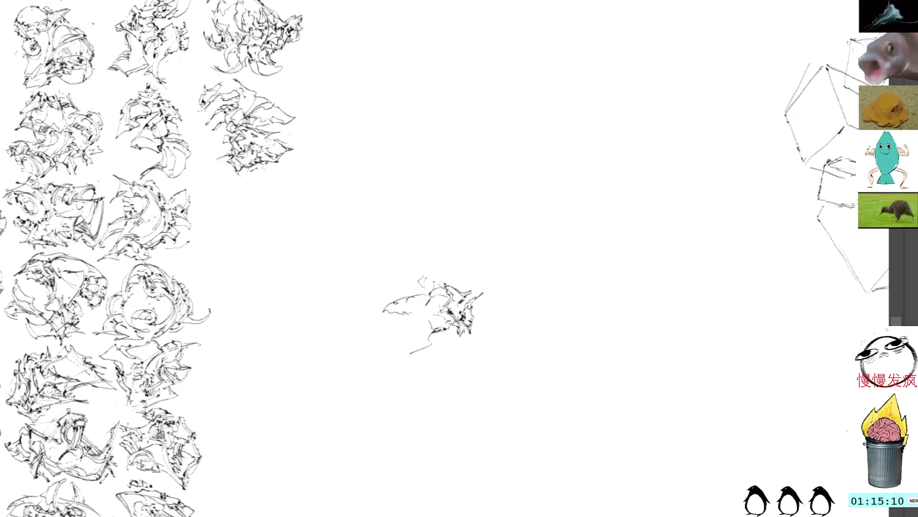
mouse_move(406, 310)
left_mouse_down()
mouse_move(378, 318)
mouse_move(409, 308)
mouse_move(428, 322)
left_mouse_up()
key("ctrl+z")
key("ctrl+z")
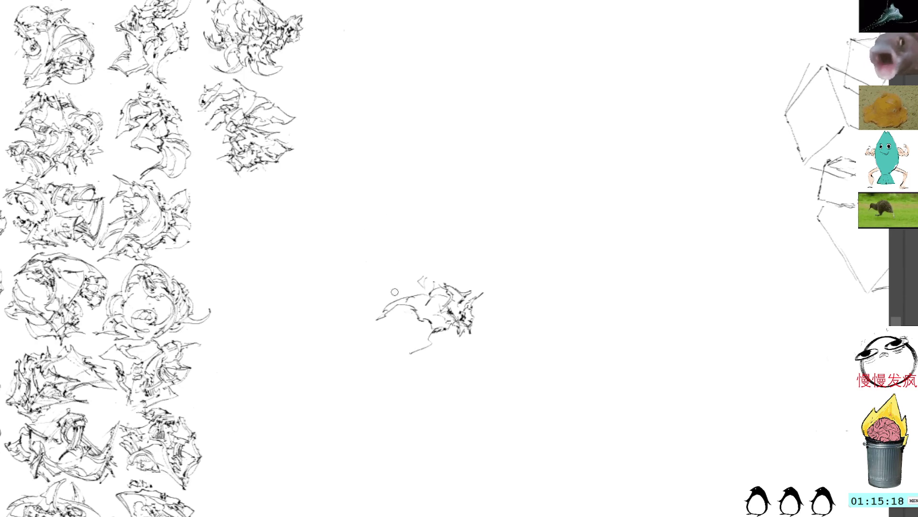
mouse_move(385, 314)
left_mouse_down()
mouse_move(386, 301)
mouse_move(372, 327)
mouse_move(394, 312)
left_mouse_up()
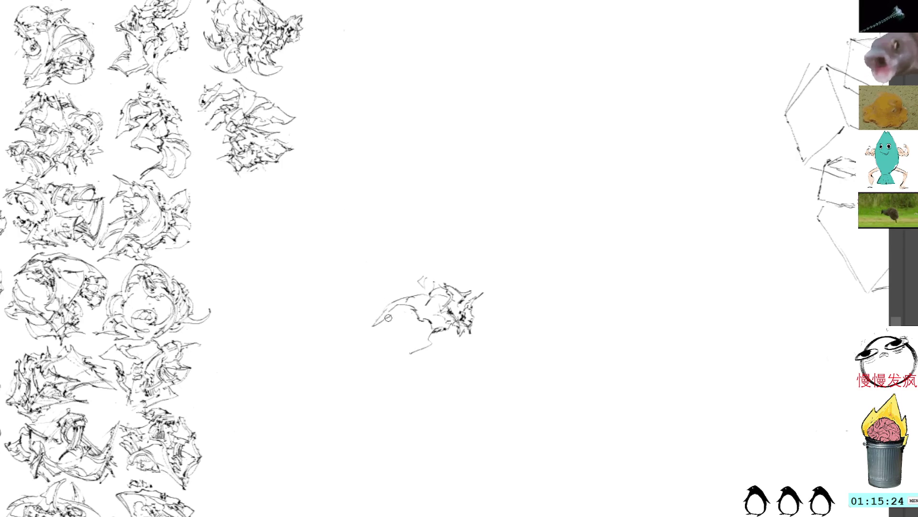
mouse_move(387, 315)
left_mouse_down()
mouse_move(373, 324)
mouse_move(385, 306)
mouse_move(379, 320)
mouse_move(433, 295)
left_mouse_up()
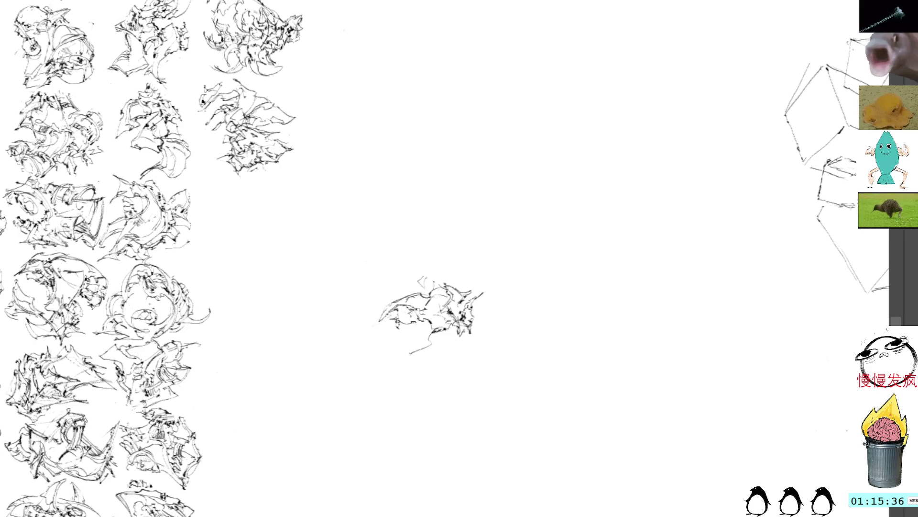
Step: Add a centre scribble, darker strokes along the top, and a looping stroke beneath the central sketch
left_click_drag(396, 315, 417, 306)
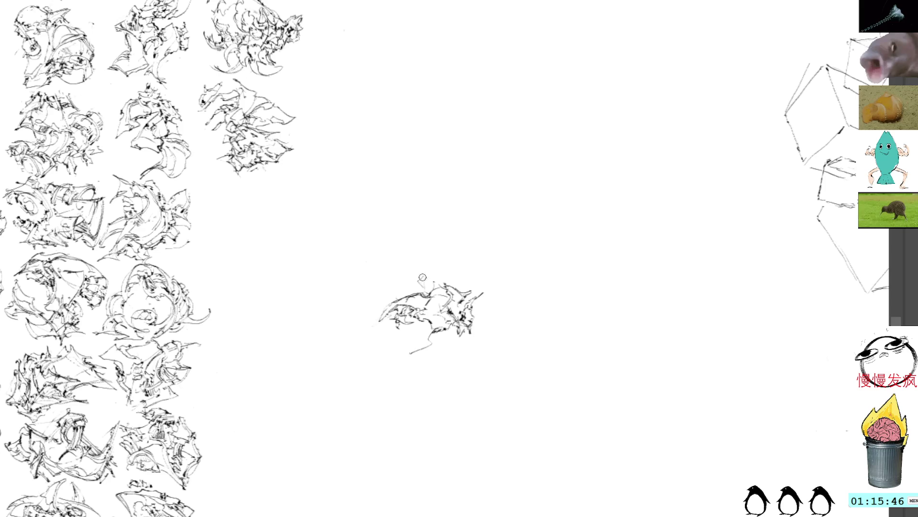
left_click_drag(430, 289, 431, 281)
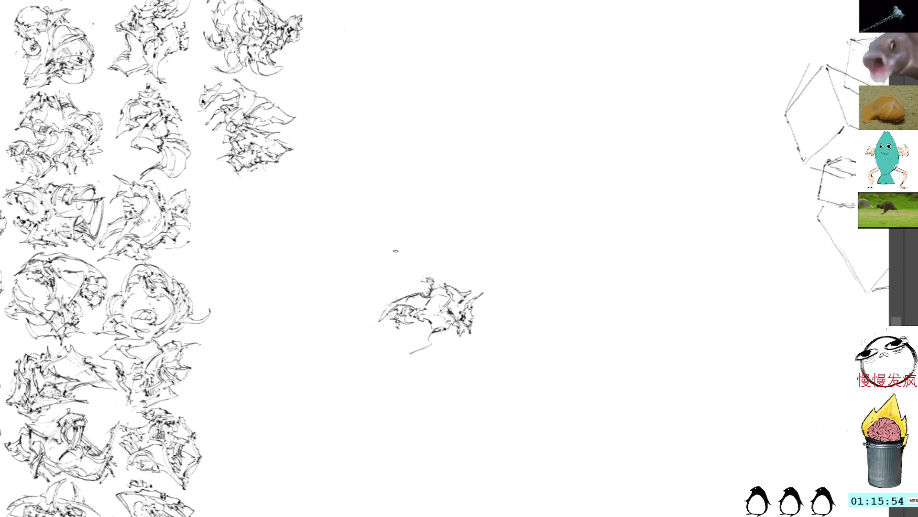
mouse_move(419, 282)
left_mouse_down()
mouse_move(439, 269)
mouse_move(447, 286)
left_mouse_up()
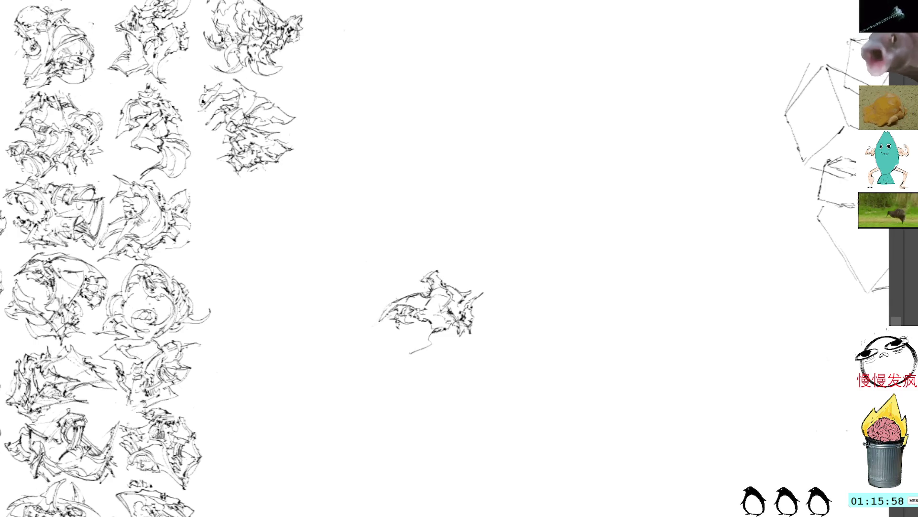
mouse_move(427, 329)
left_mouse_down()
mouse_move(425, 355)
mouse_move(447, 345)
mouse_move(414, 355)
mouse_move(437, 348)
mouse_move(432, 359)
mouse_move(400, 346)
mouse_move(424, 327)
mouse_move(398, 349)
mouse_move(433, 359)
mouse_move(437, 335)
mouse_move(453, 339)
left_mouse_up()
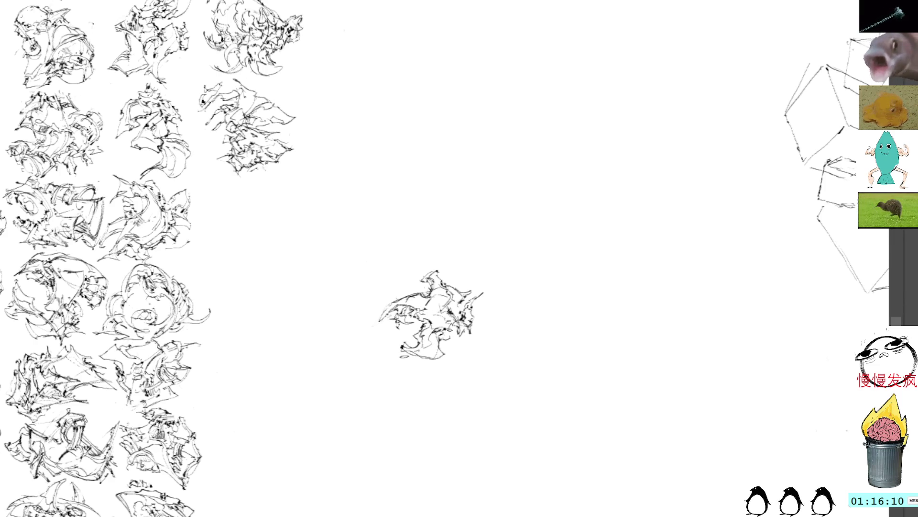
mouse_move(443, 272)
left_mouse_down()
mouse_move(465, 281)
mouse_move(467, 295)
left_mouse_up()
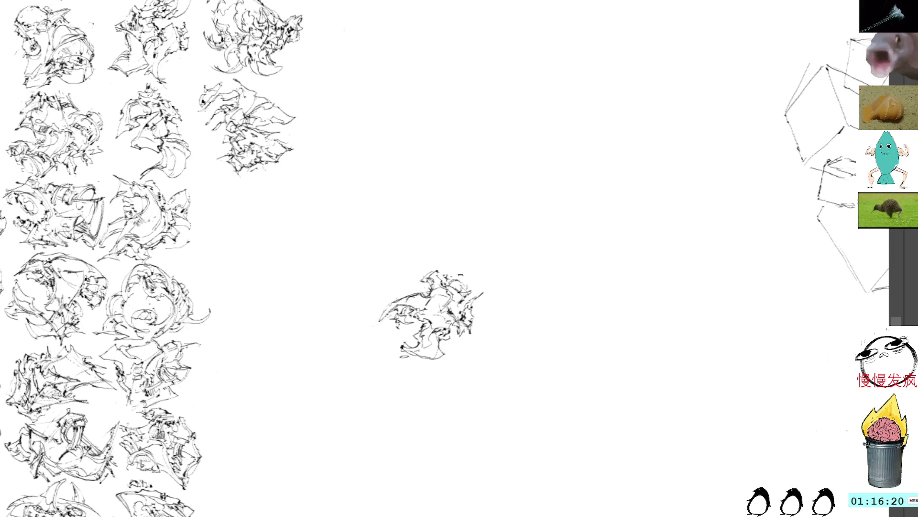
left_click_drag(455, 286, 477, 282)
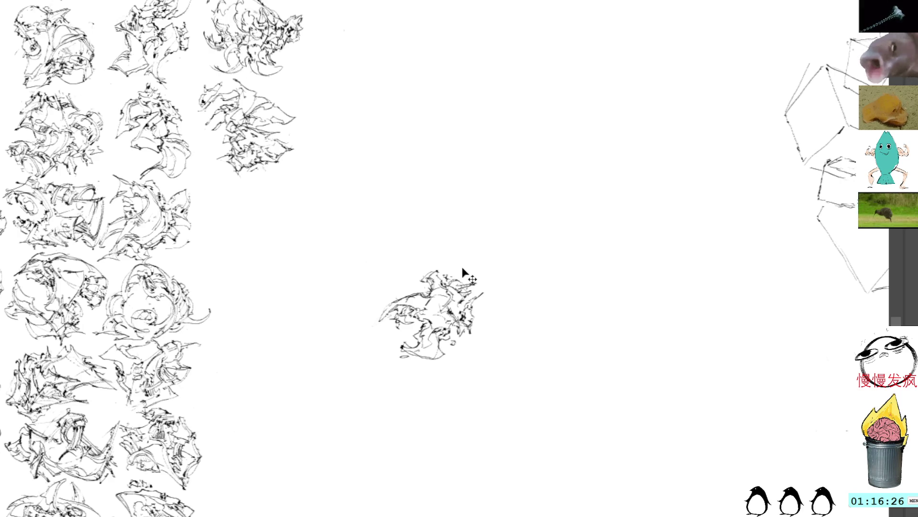
Step: Rotate the dense sketch clockwise and slot it into the grid's third column, then pan to blank canvas
key("ctrl+t")
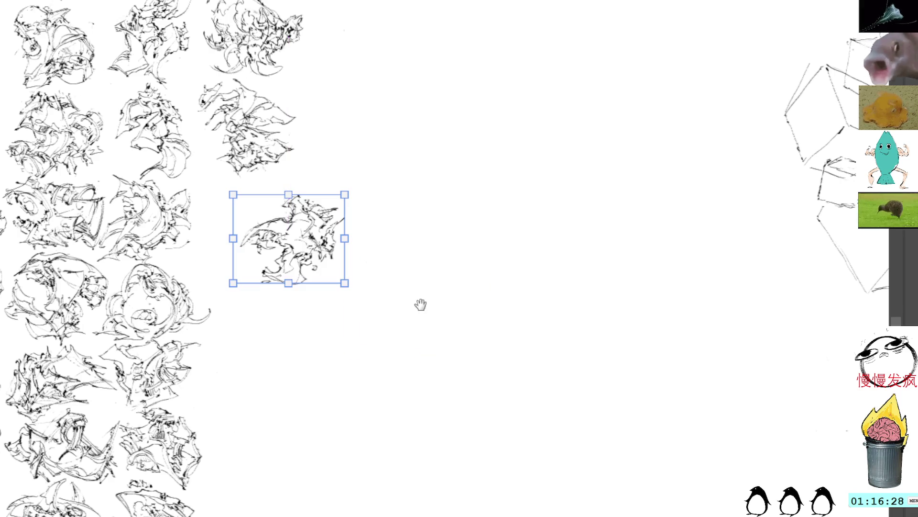
left_click_drag(517, 314, 514, 347)
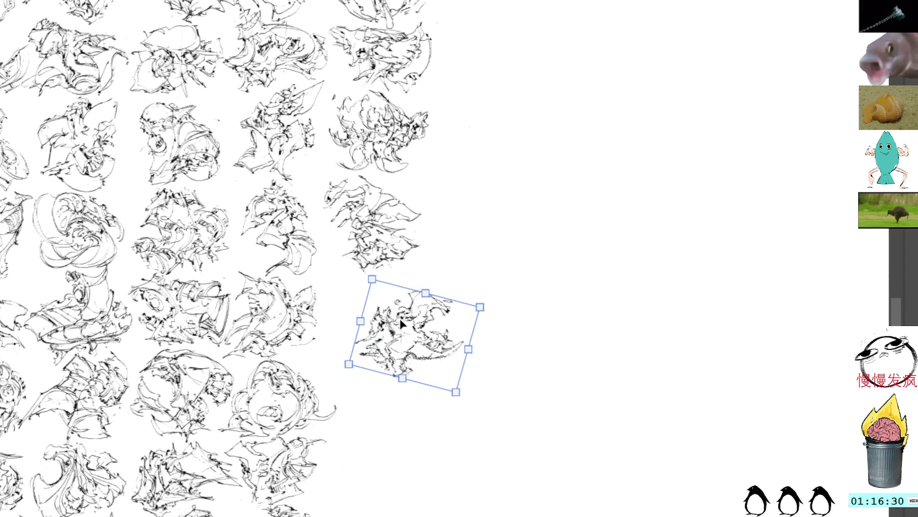
mouse_move(403, 324)
left_mouse_down()
mouse_move(365, 302)
mouse_move(371, 308)
left_mouse_up()
left_click_drag(470, 234, 479, 253)
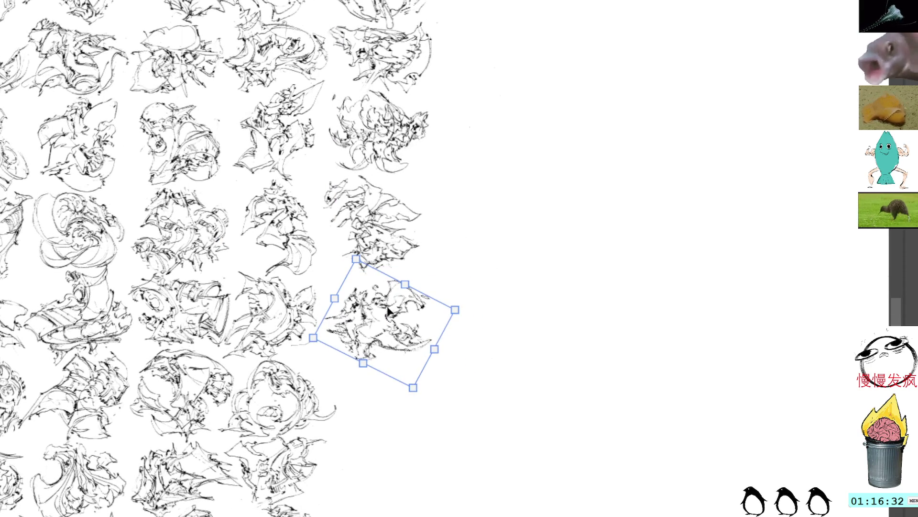
left_click_drag(383, 283, 377, 271)
key("Return")
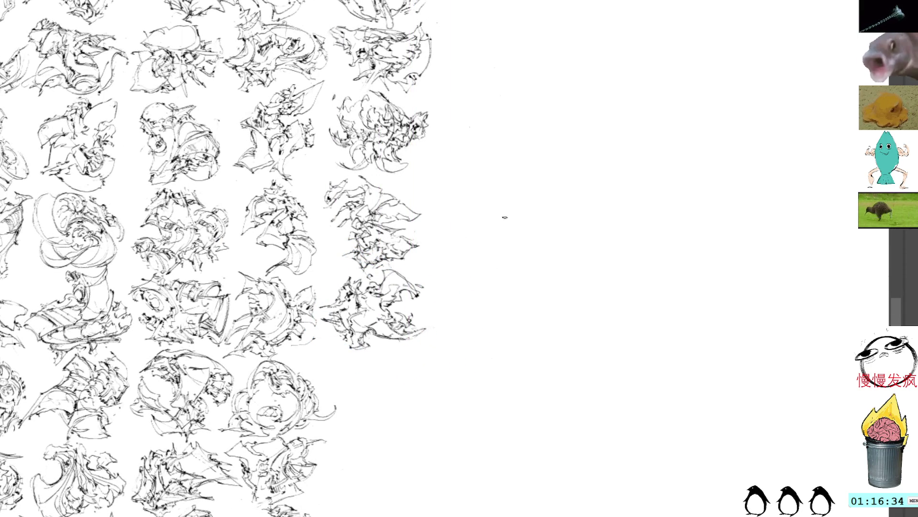
scroll(496, 256, "down", 5)
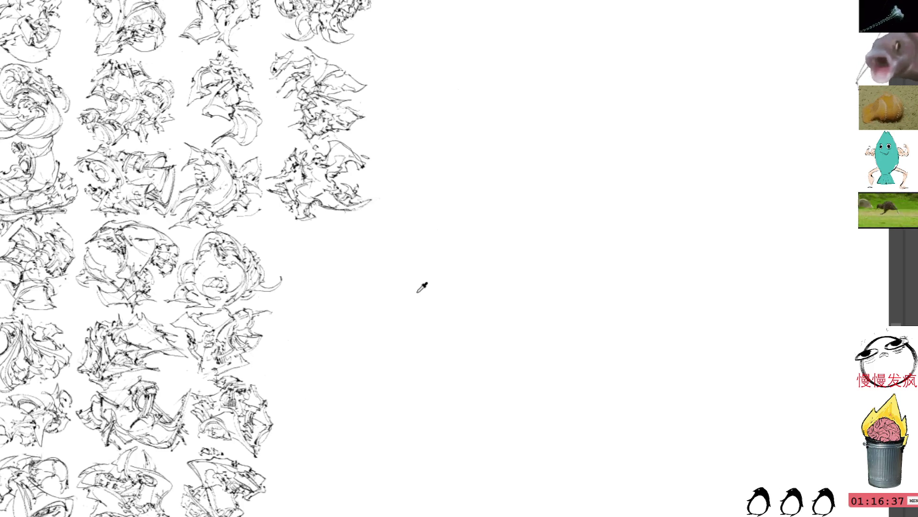
mouse_move(416, 288)
left_mouse_down()
mouse_move(385, 233)
mouse_move(358, 236)
mouse_move(396, 242)
mouse_move(390, 219)
mouse_move(403, 255)
left_mouse_up()
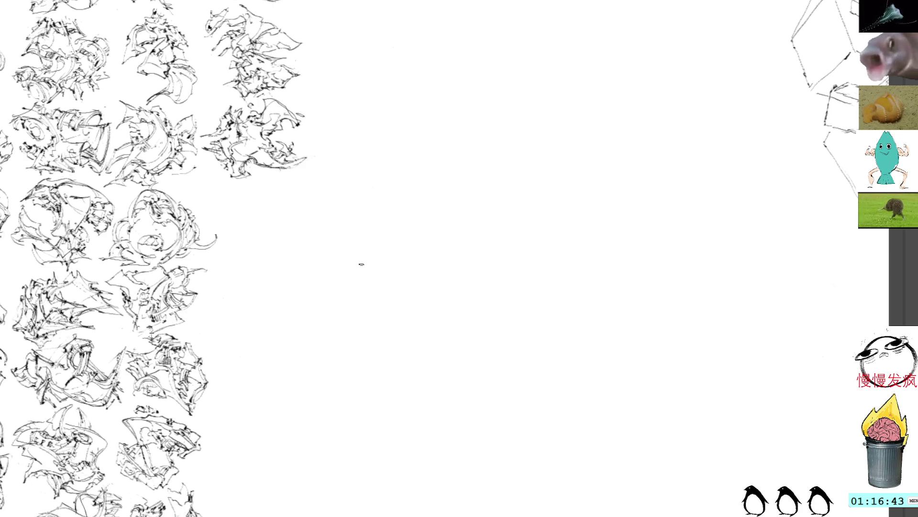
Step: Draw a small head scribble with an arc, delete its bottom stroke, and add a short stroke at the tip
left_click_drag(424, 253, 448, 261)
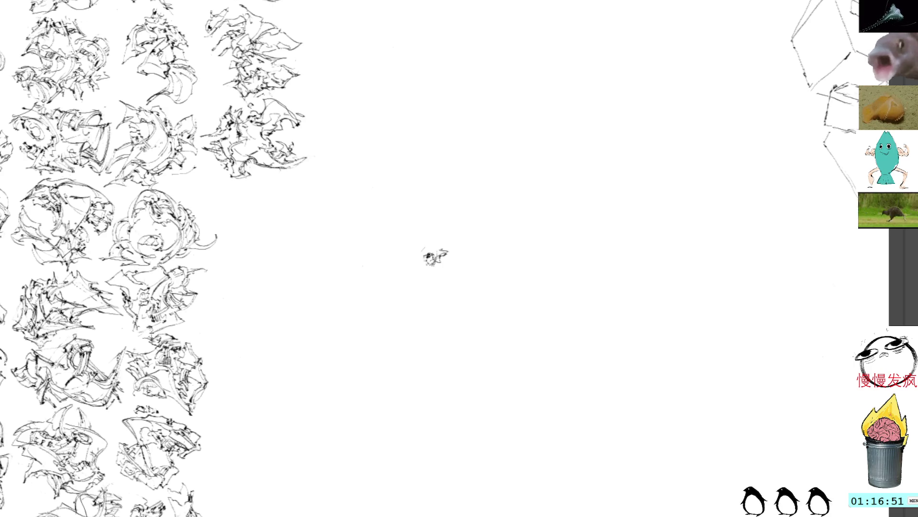
mouse_move(407, 254)
left_mouse_down()
mouse_move(422, 245)
mouse_move(444, 298)
mouse_move(436, 307)
mouse_move(433, 237)
left_mouse_up()
mouse_move(455, 269)
left_mouse_down()
mouse_move(413, 312)
mouse_move(478, 293)
mouse_move(446, 297)
mouse_move(473, 326)
mouse_move(461, 285)
left_mouse_up()
key("l")
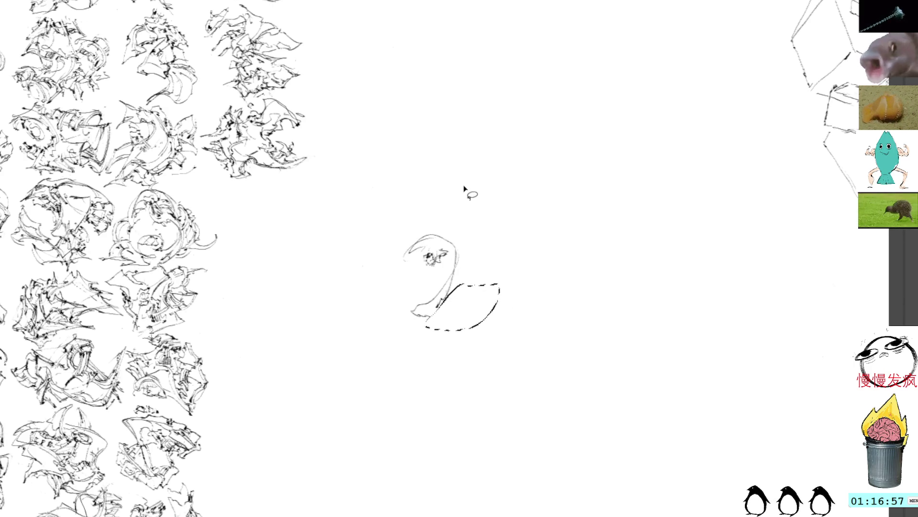
key("Delete")
key("ctrl+shift+a")
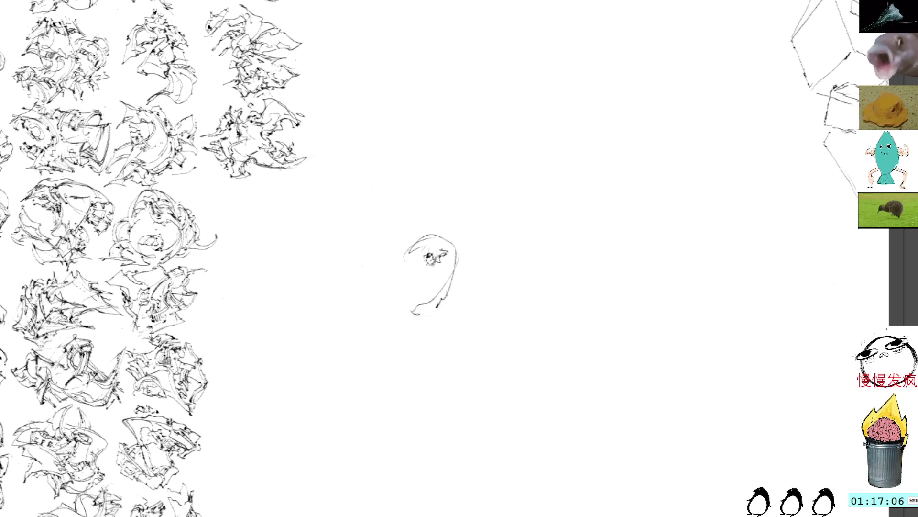
mouse_move(438, 312)
left_mouse_down()
mouse_move(410, 316)
mouse_move(451, 295)
mouse_move(458, 263)
mouse_move(448, 299)
mouse_move(455, 277)
left_mouse_up()
Step: Rotate the new sketch into a U-shape
key("ctrl+t")
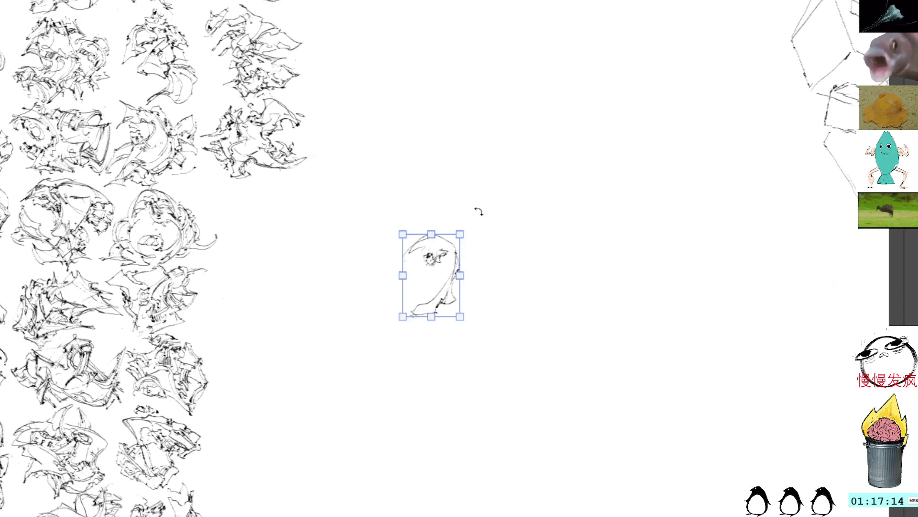
left_click_drag(476, 209, 439, 274)
mouse_move(378, 253)
left_mouse_down()
mouse_move(371, 194)
mouse_move(461, 160)
mouse_move(508, 214)
left_mouse_up()
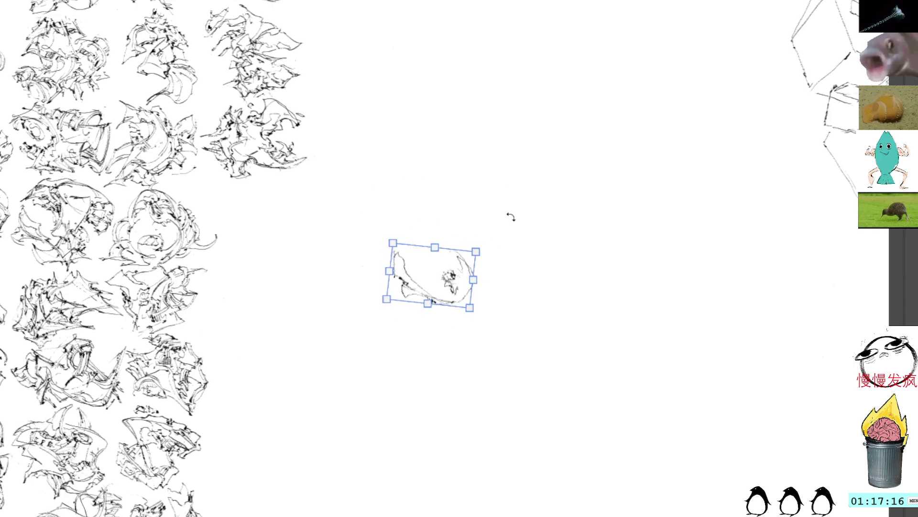
key("Return")
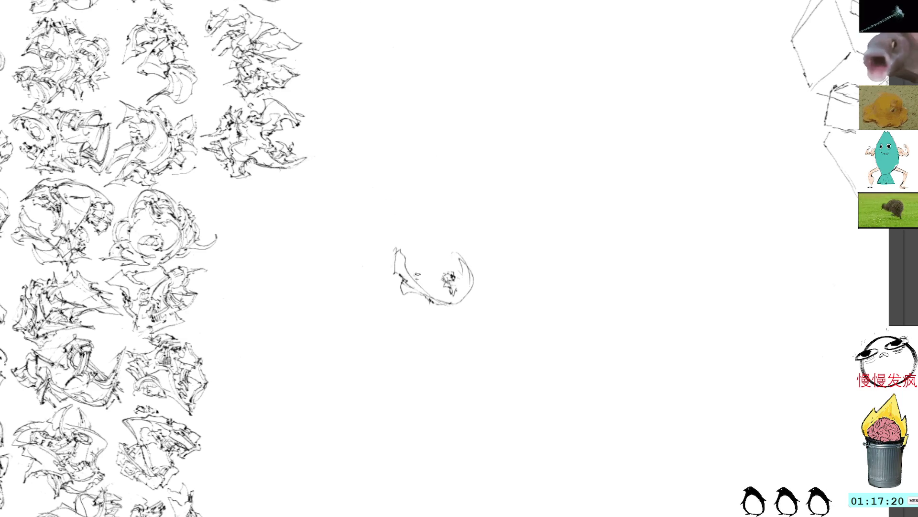
Step: Fill the sketch out with curving and short dark strokes, then drag it up-left into the grid column
mouse_move(416, 277)
left_mouse_down()
mouse_move(442, 260)
mouse_move(409, 273)
mouse_move(445, 262)
mouse_move(415, 273)
mouse_move(433, 266)
mouse_move(424, 281)
mouse_move(437, 290)
mouse_move(448, 255)
mouse_move(453, 264)
left_mouse_up()
mouse_move(446, 272)
left_mouse_down()
mouse_move(467, 269)
mouse_move(453, 291)
mouse_move(428, 295)
left_mouse_up()
mouse_move(440, 291)
left_mouse_down()
mouse_move(430, 299)
mouse_move(458, 302)
mouse_move(448, 308)
mouse_move(472, 278)
left_mouse_up()
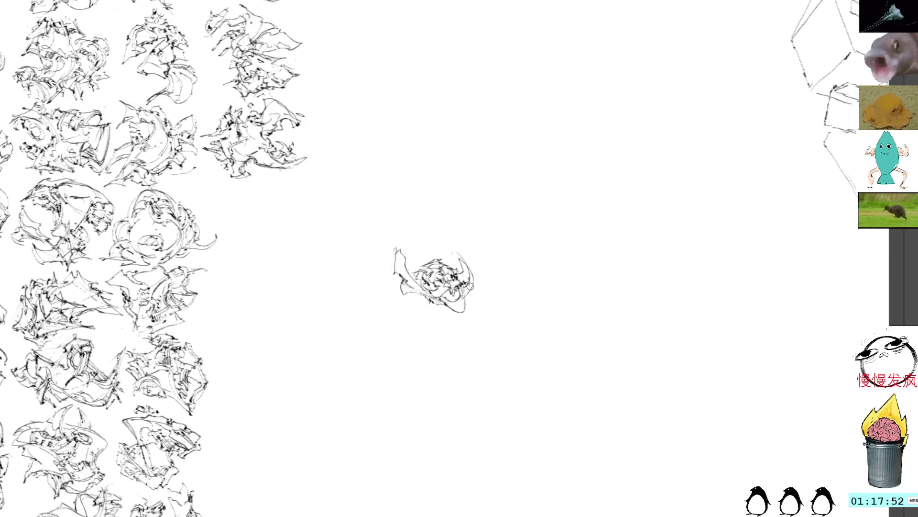
mouse_move(471, 283)
left_mouse_down()
mouse_move(474, 294)
mouse_move(481, 268)
mouse_move(461, 261)
mouse_move(471, 255)
mouse_move(437, 252)
mouse_move(451, 267)
mouse_move(446, 245)
mouse_move(469, 259)
left_mouse_up()
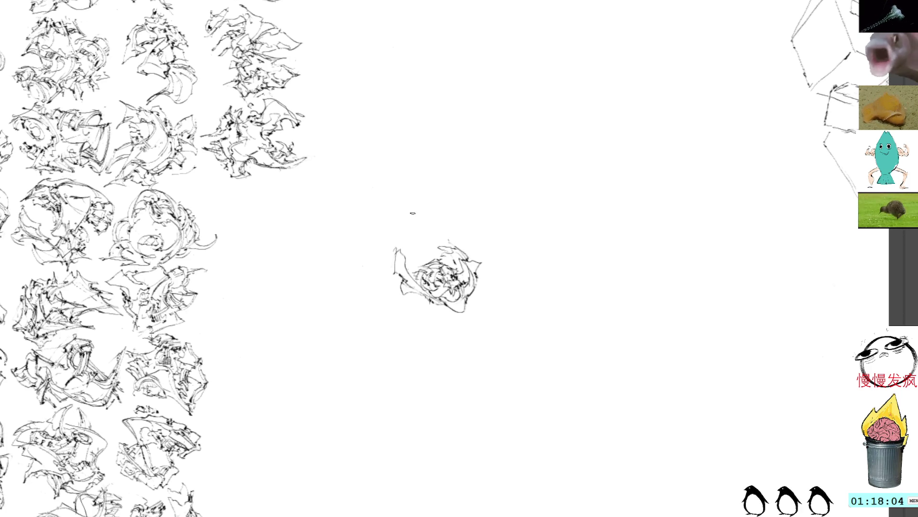
left_click_drag(411, 213, 423, 308)
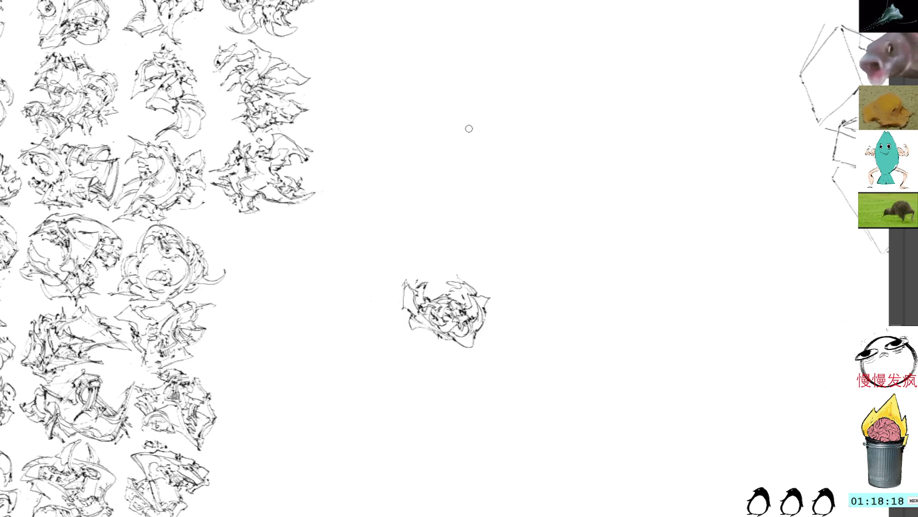
mouse_move(456, 279)
left_mouse_down()
mouse_move(452, 268)
mouse_move(466, 271)
mouse_move(482, 289)
mouse_move(476, 274)
left_mouse_up()
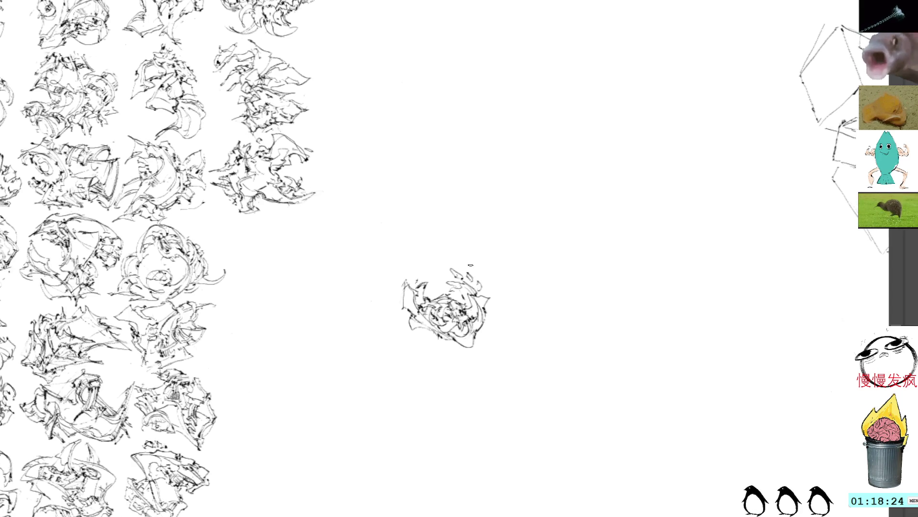
key("ctrl+t")
mouse_move(470, 305)
left_mouse_down()
mouse_move(341, 239)
mouse_move(293, 238)
mouse_move(287, 248)
left_mouse_up()
Step: Fine-tune the sketch's position and size at the row's right end, commit it, and pan to empty canvas
scroll(437, 268, "up", 5)
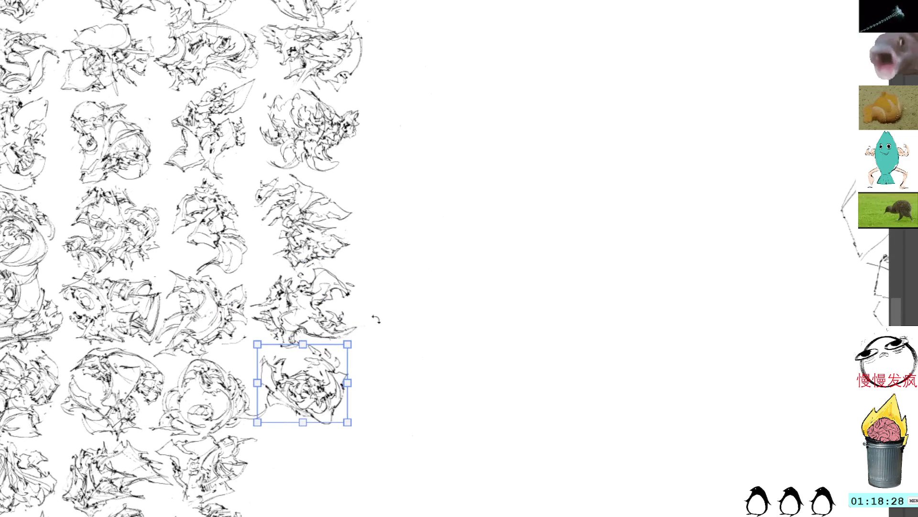
mouse_move(329, 395)
left_mouse_down()
mouse_move(359, 390)
mouse_move(327, 391)
left_mouse_up()
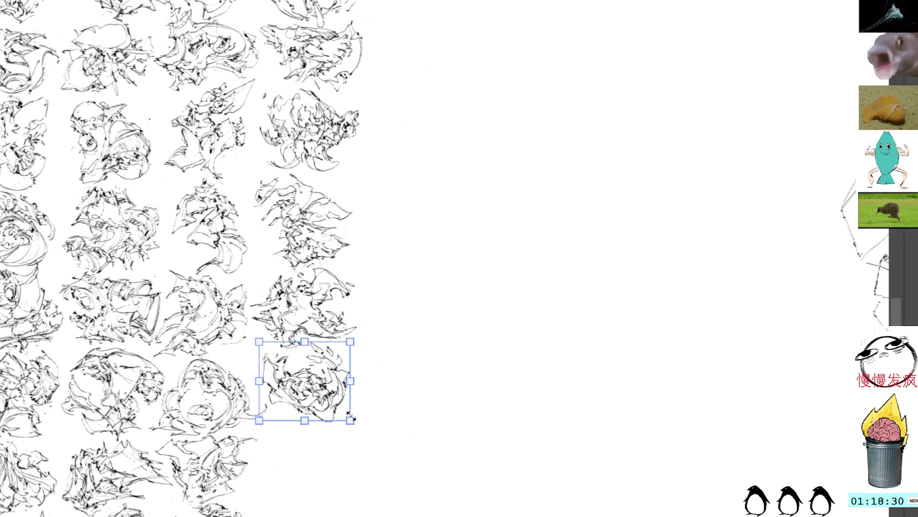
left_click_drag(353, 419, 350, 411)
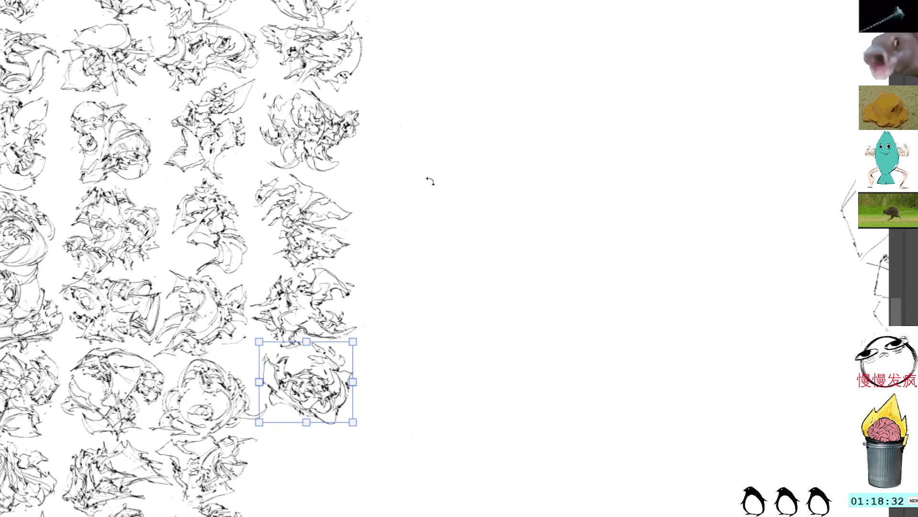
key("Return")
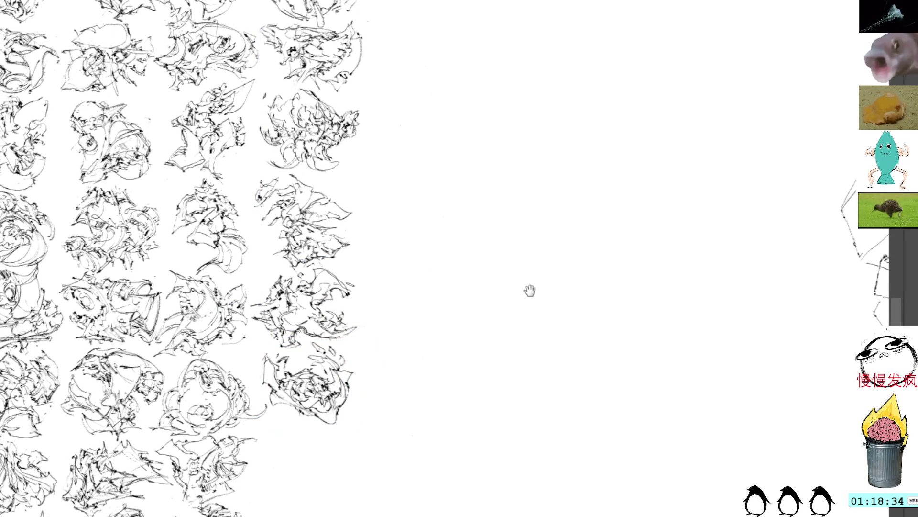
mouse_move(529, 292)
left_mouse_down()
mouse_move(481, 227)
mouse_move(411, 293)
mouse_move(420, 252)
left_mouse_up()
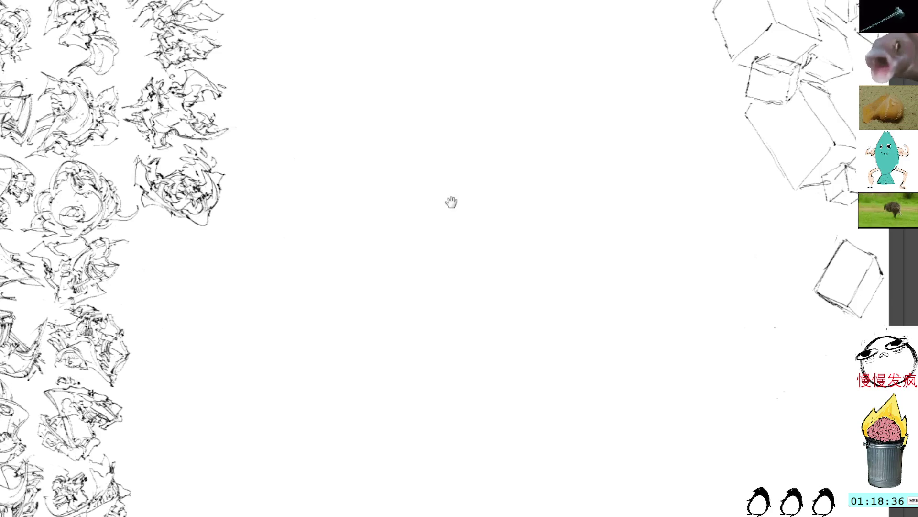
Step: Shift the small central scribble left and rotate it about 45 degrees
mouse_move(451, 203)
left_mouse_down()
mouse_move(437, 228)
mouse_move(441, 213)
mouse_move(448, 242)
mouse_move(406, 262)
mouse_move(404, 252)
mouse_move(447, 277)
mouse_move(425, 283)
mouse_move(438, 244)
mouse_move(457, 298)
mouse_move(458, 253)
left_mouse_up()
left_click_drag(452, 208, 459, 237)
key("ctrl+t")
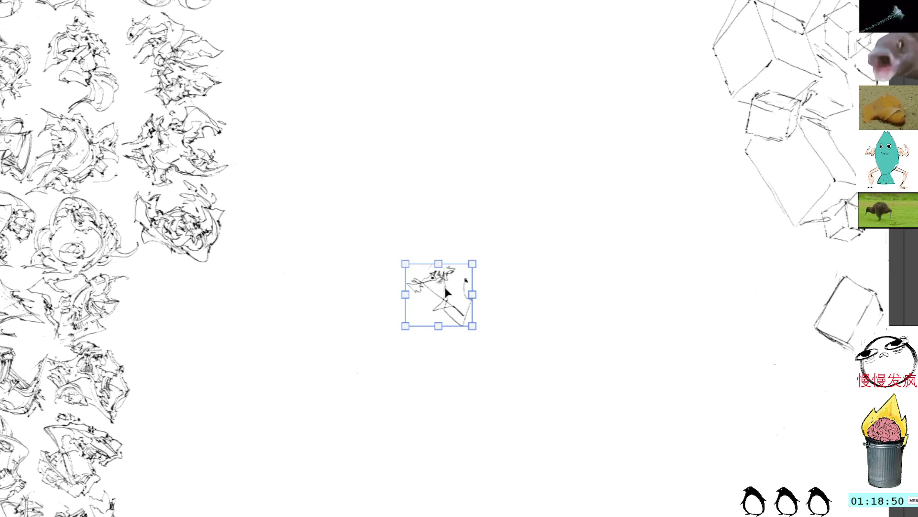
left_click_drag(444, 292, 397, 302)
left_click_drag(421, 258, 343, 244)
key("Return")
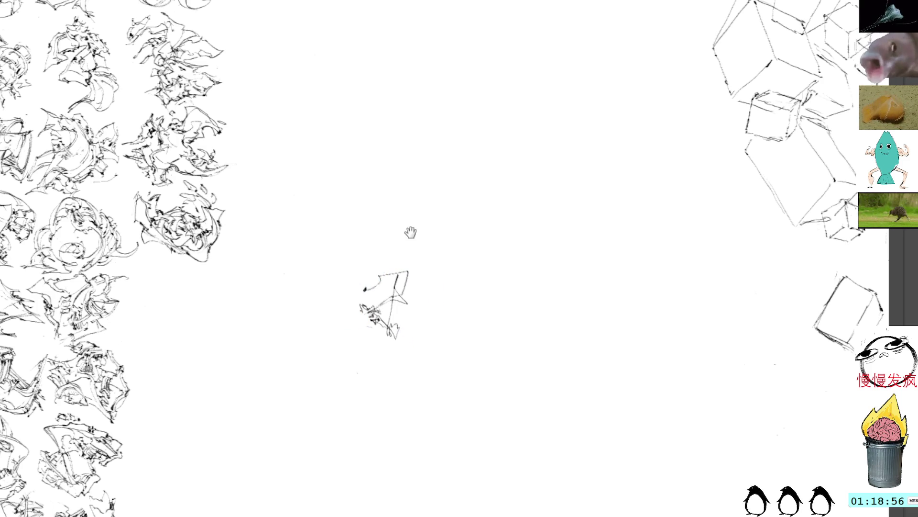
left_click_drag(410, 231, 425, 233)
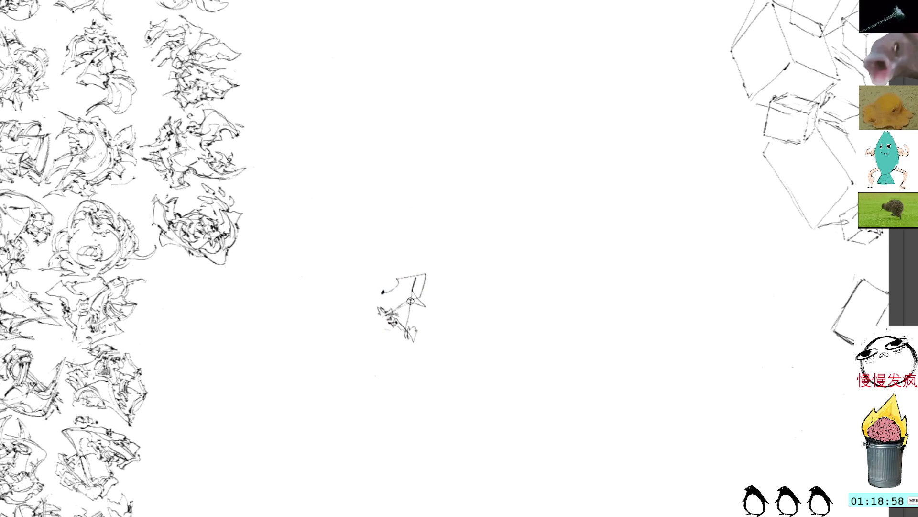
Step: Add short ink strokes inside the scribble and along its lower left, left edge and top
left_click_drag(416, 305, 415, 280)
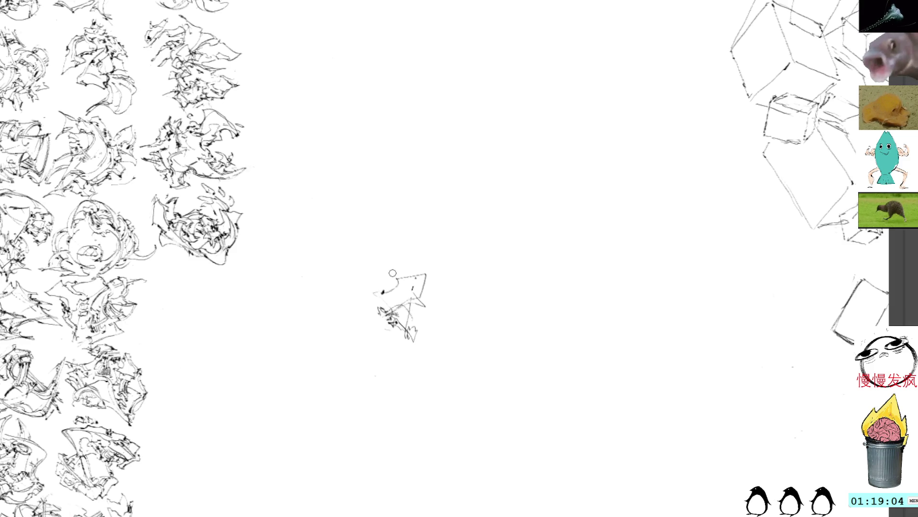
left_click_drag(406, 308, 419, 319)
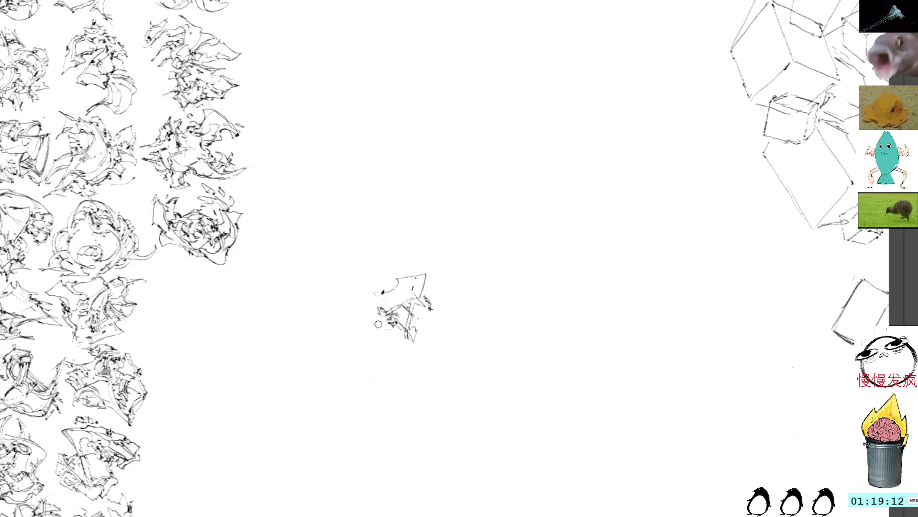
mouse_move(393, 317)
left_mouse_down()
mouse_move(377, 341)
mouse_move(404, 360)
mouse_move(397, 352)
mouse_move(428, 323)
left_mouse_up()
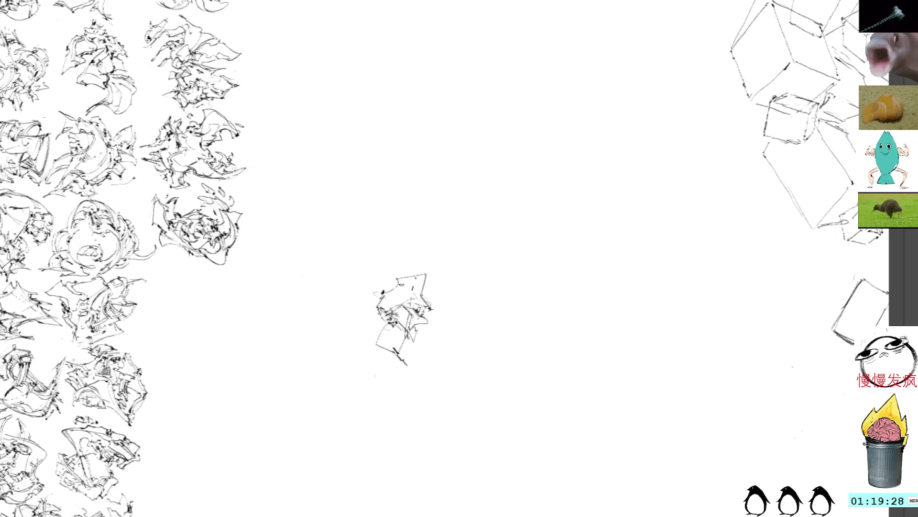
left_click_drag(380, 308, 365, 326)
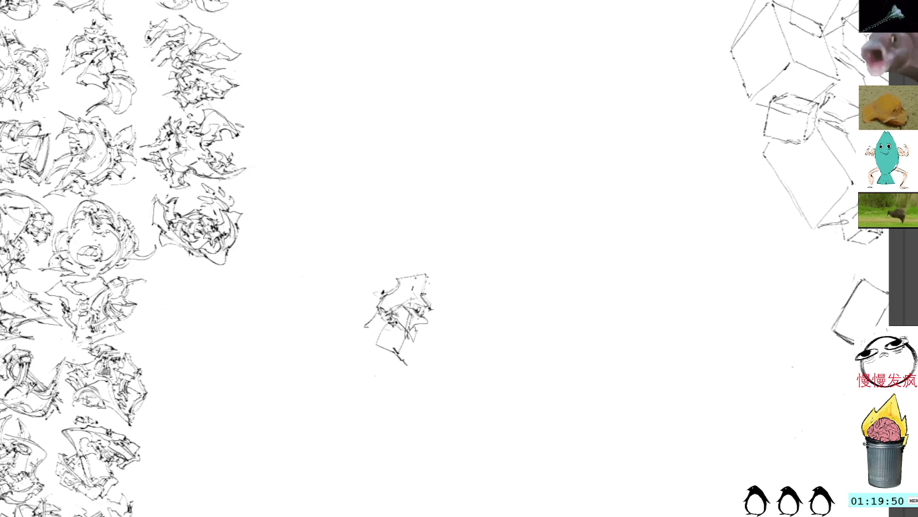
left_click_drag(428, 290, 429, 299)
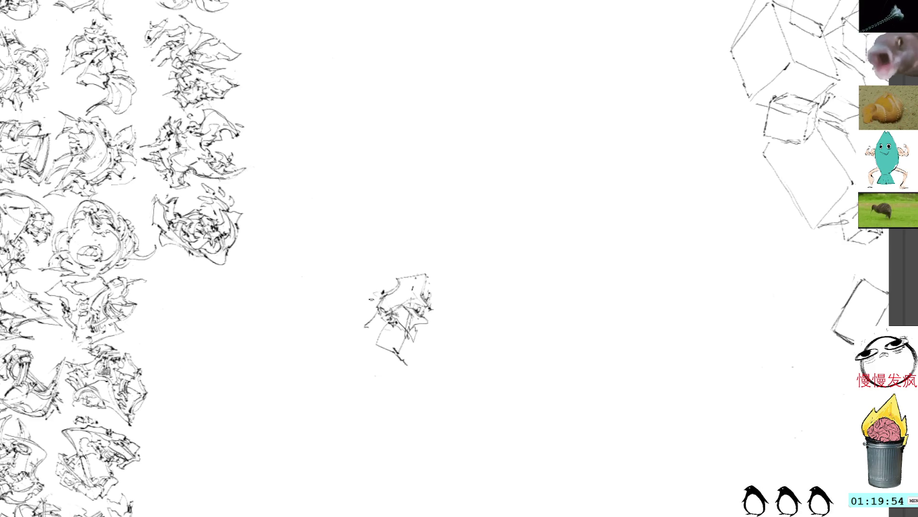
mouse_move(370, 326)
left_mouse_down()
mouse_move(366, 293)
mouse_move(384, 286)
left_mouse_up()
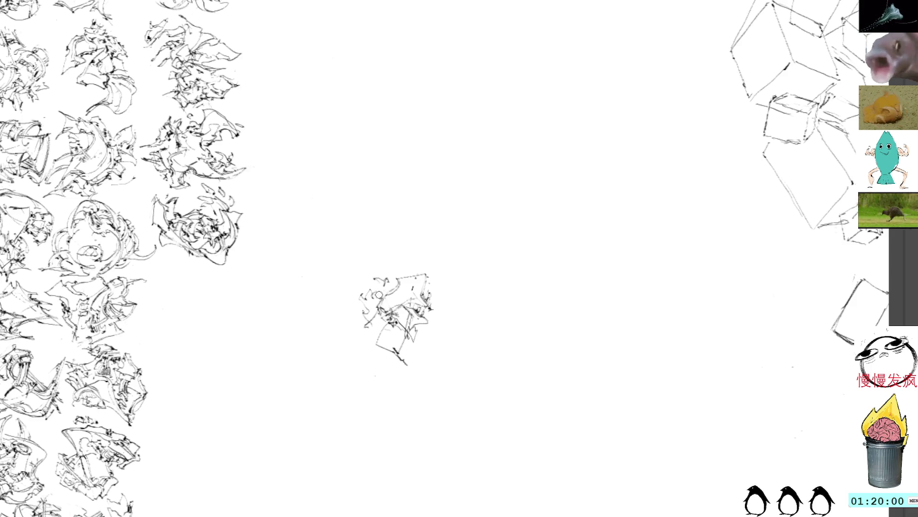
left_click_drag(365, 287, 401, 291)
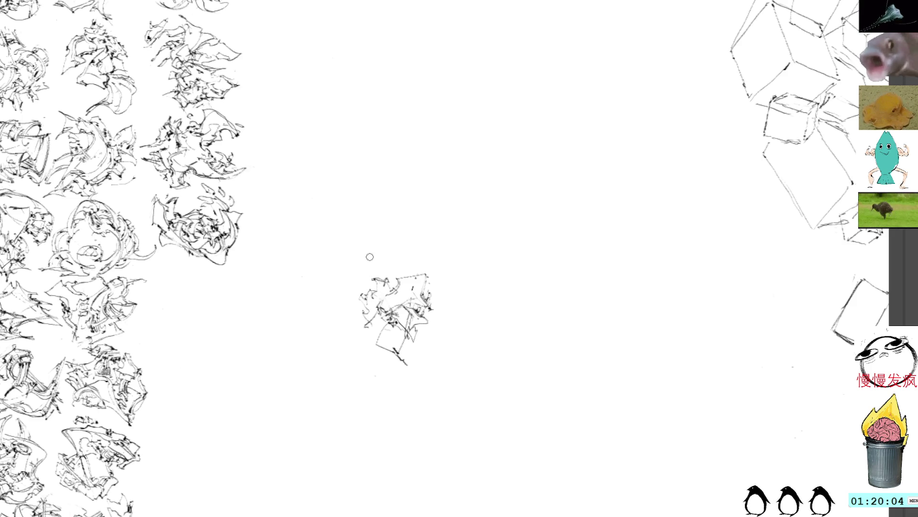
mouse_move(377, 279)
left_mouse_down()
mouse_move(395, 285)
mouse_move(357, 306)
mouse_move(373, 322)
mouse_move(347, 323)
mouse_move(365, 334)
left_mouse_up()
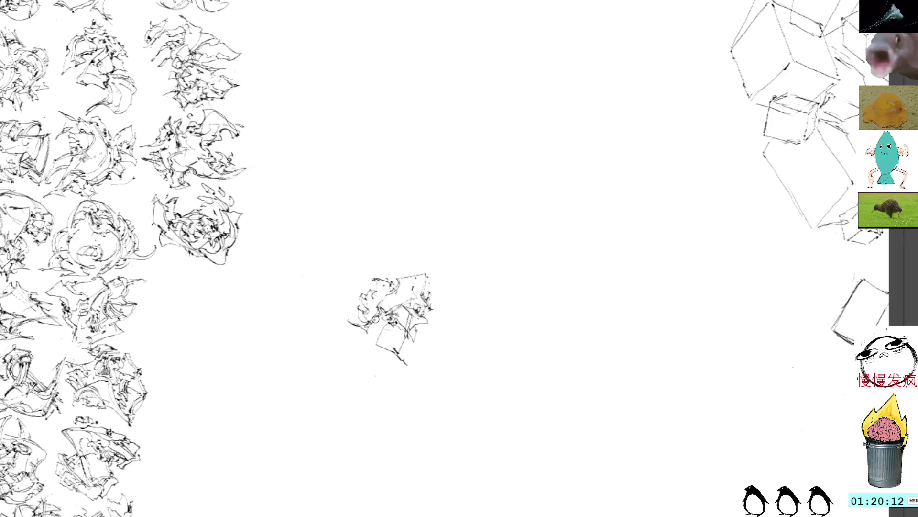
Step: Redraw the bottom stroke without the tail, then add strokes on the lower right, right side and top
mouse_move(371, 337)
left_mouse_down()
mouse_move(382, 321)
mouse_move(390, 324)
left_mouse_up()
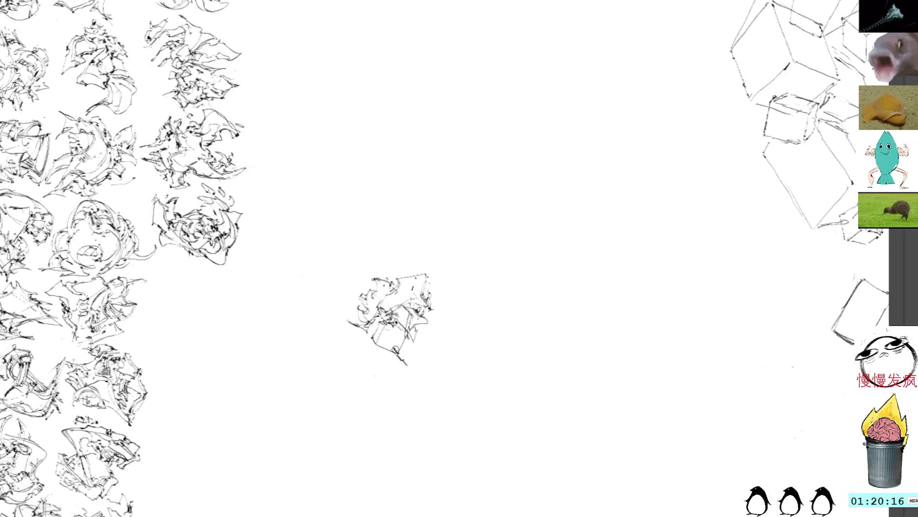
key("ctrl+z")
key("ctrl+z")
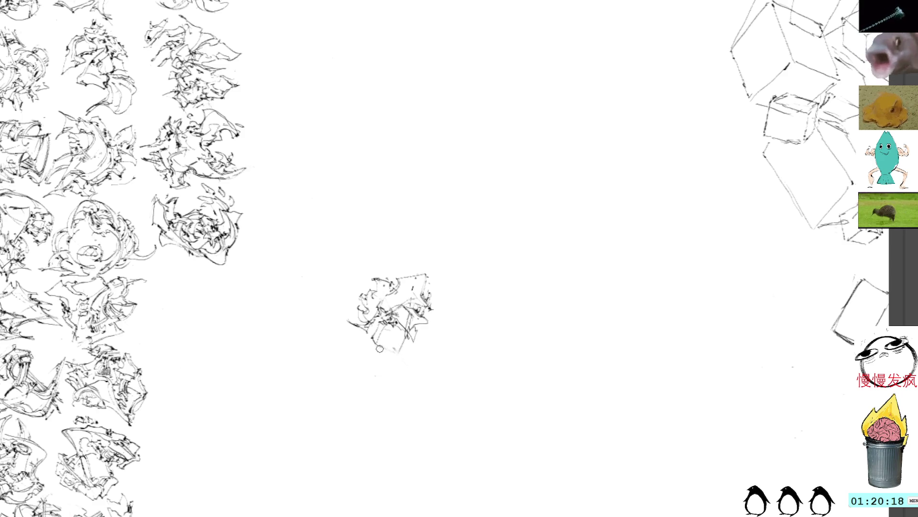
left_click_drag(376, 345, 402, 354)
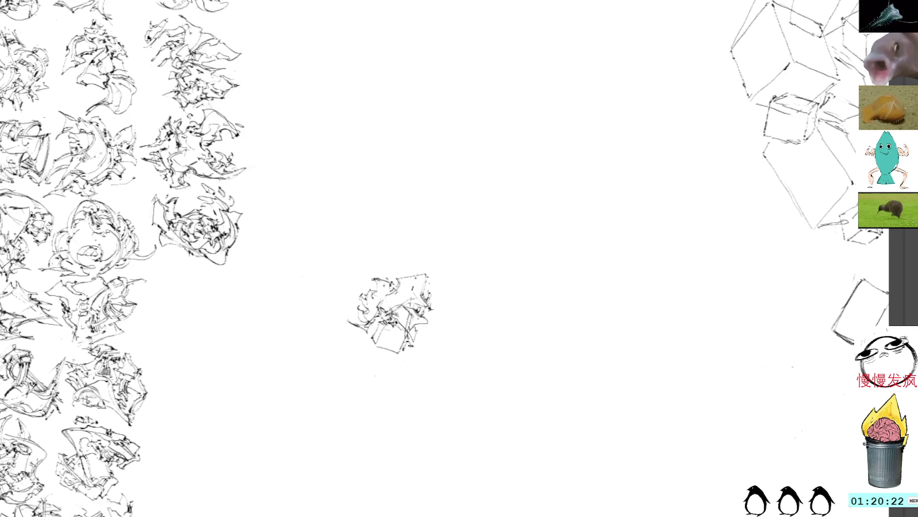
left_click_drag(410, 346, 432, 337)
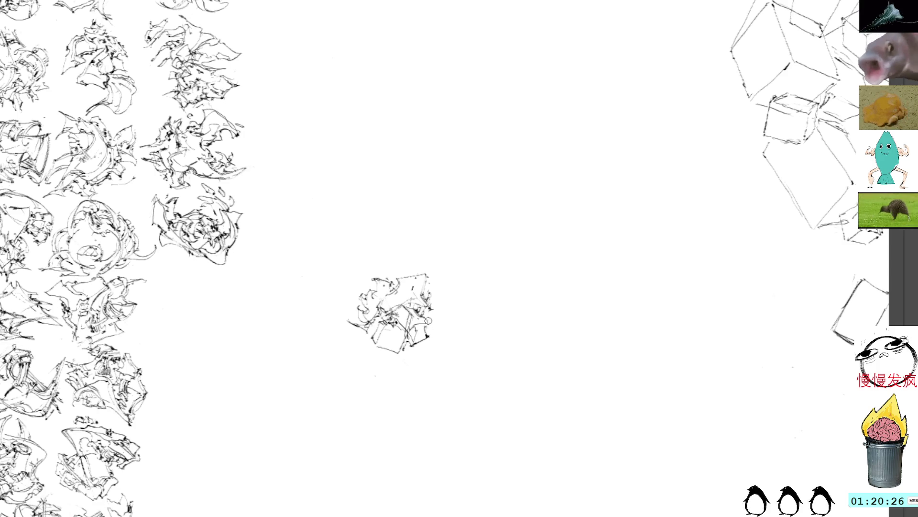
left_click_drag(420, 312, 430, 324)
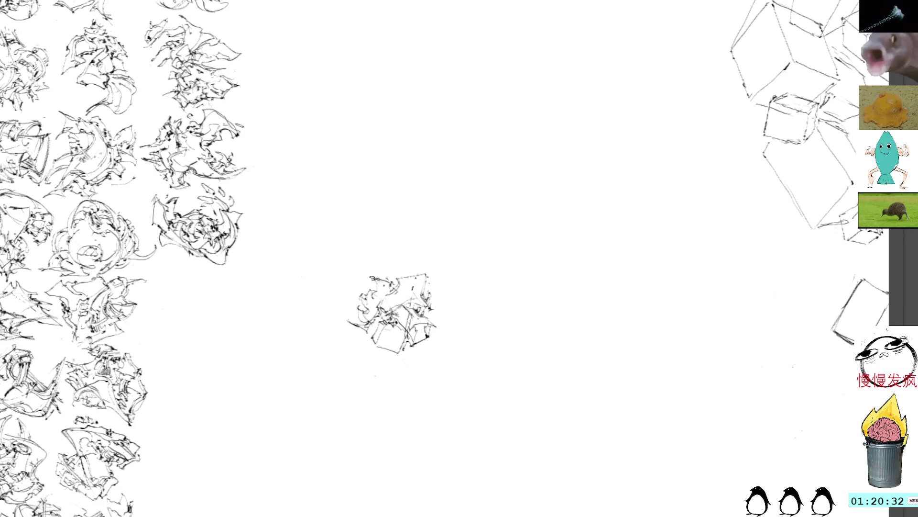
mouse_move(373, 287)
left_mouse_down()
mouse_move(358, 283)
mouse_move(376, 272)
mouse_move(391, 282)
left_mouse_up()
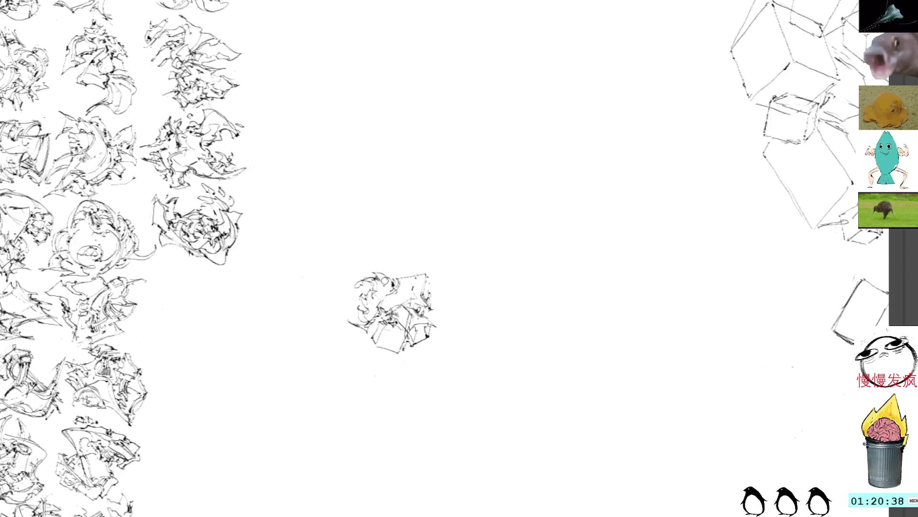
mouse_move(389, 275)
left_mouse_down()
mouse_move(376, 267)
mouse_move(397, 280)
mouse_move(396, 269)
left_mouse_up()
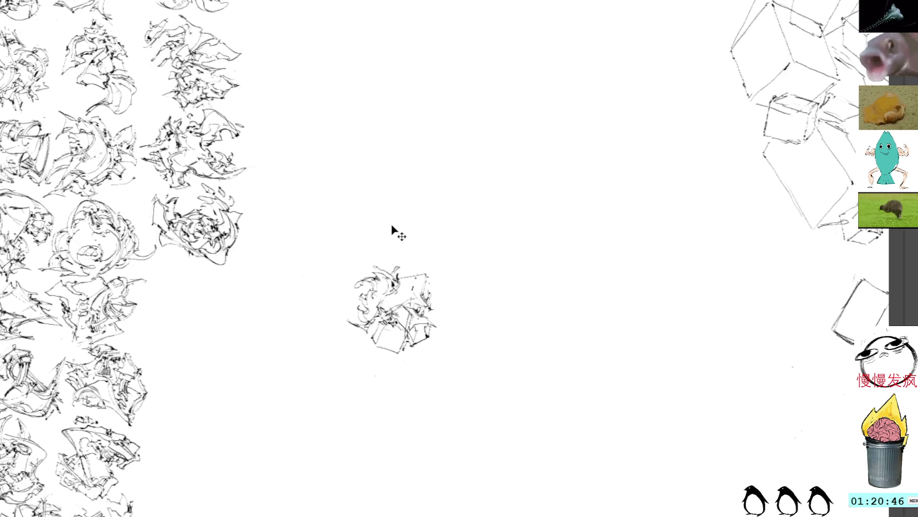
Step: Drag the finished sketch into its slot at the end of the grid's right column, tilted about 50 degrees
left_click_drag(401, 274, 247, 256)
left_click_drag(342, 274, 469, 286)
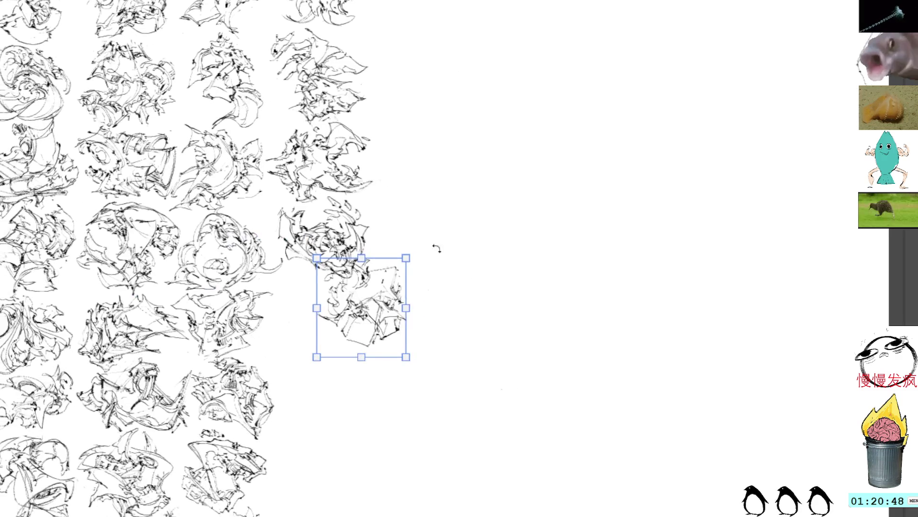
mouse_move(435, 246)
left_mouse_down()
mouse_move(422, 206)
mouse_move(414, 219)
mouse_move(448, 281)
left_mouse_up()
left_click_drag(363, 311, 311, 316)
left_click_drag(388, 241, 414, 297)
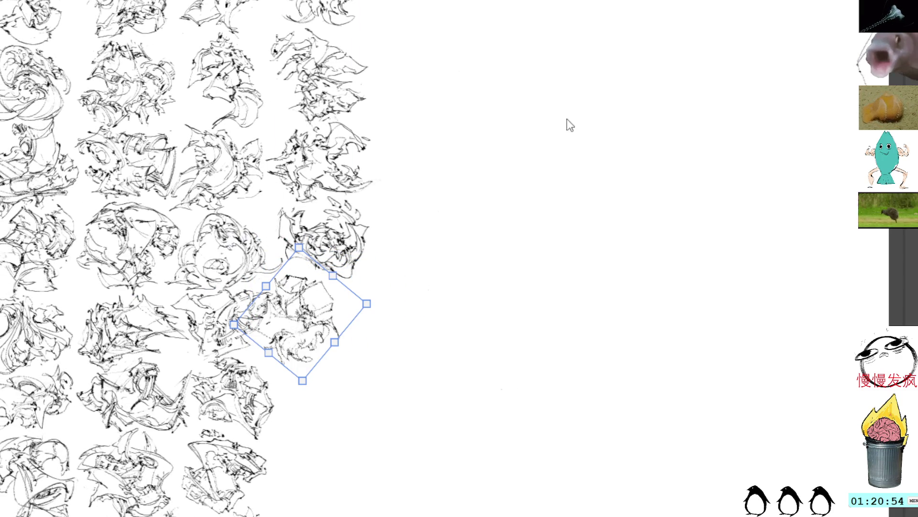
key("ctrl+z")
left_click_drag(331, 289, 340, 294)
mouse_move(376, 234)
left_mouse_down()
mouse_move(372, 194)
mouse_move(309, 193)
left_mouse_up()
mouse_move(321, 291)
left_mouse_down()
mouse_move(295, 296)
mouse_move(308, 296)
left_mouse_up()
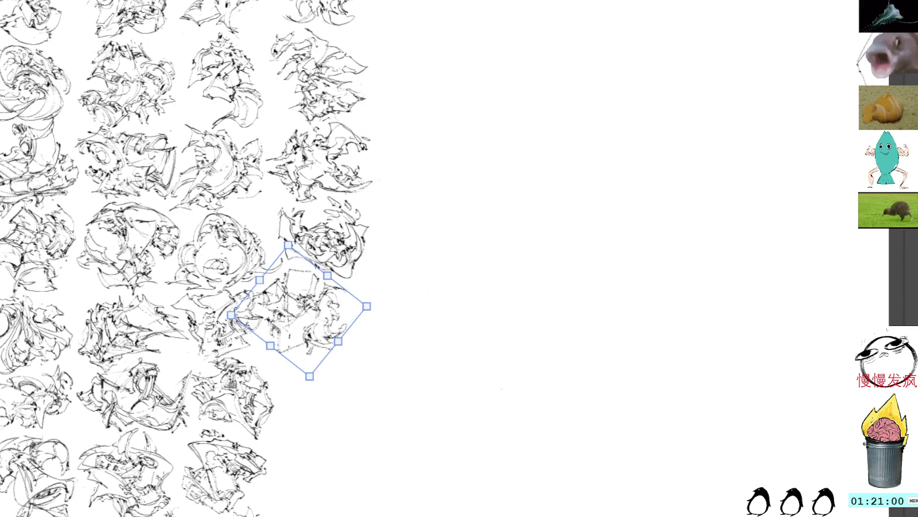
key("Return")
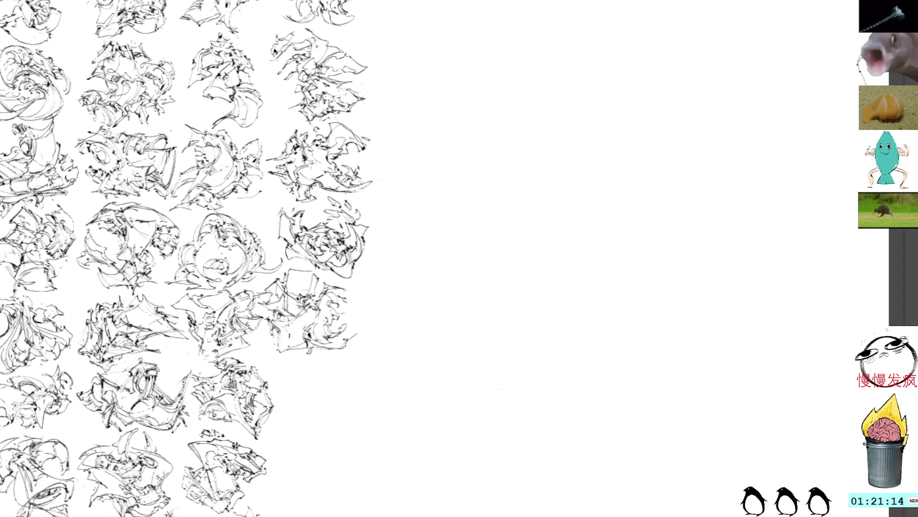
Step: Add a stroke to the placed sketch's lower right edge, then begin a tiny scribble on empty canvas
mouse_move(330, 347)
left_mouse_down()
mouse_move(364, 330)
mouse_move(355, 310)
left_mouse_up()
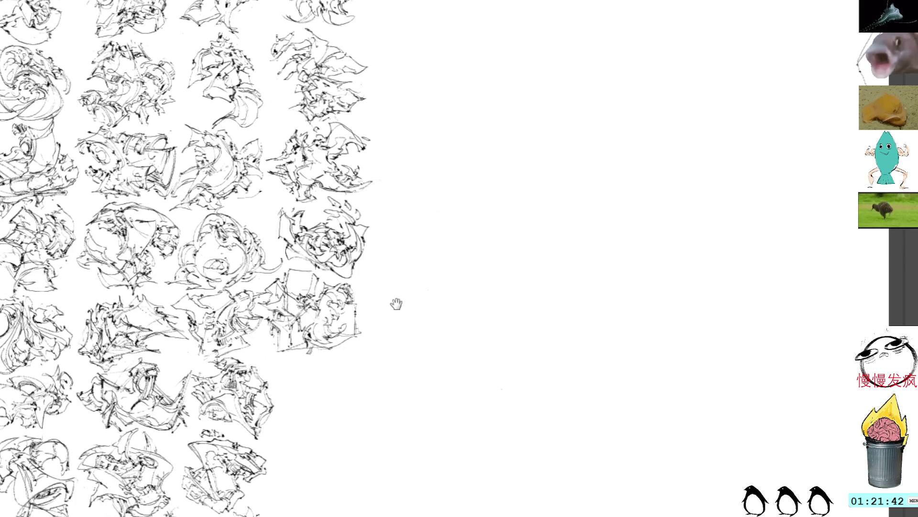
mouse_move(396, 304)
left_mouse_down()
mouse_move(361, 266)
mouse_move(332, 307)
left_mouse_up()
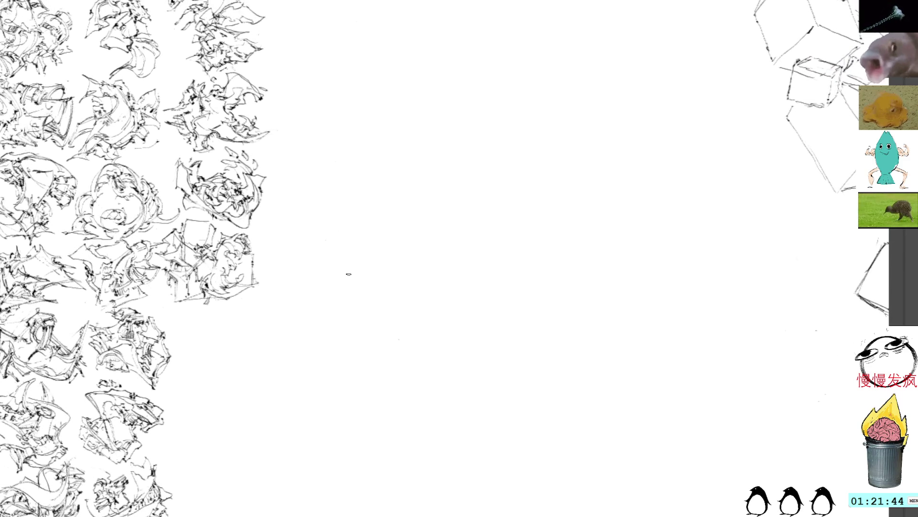
left_click_drag(425, 240, 447, 241)
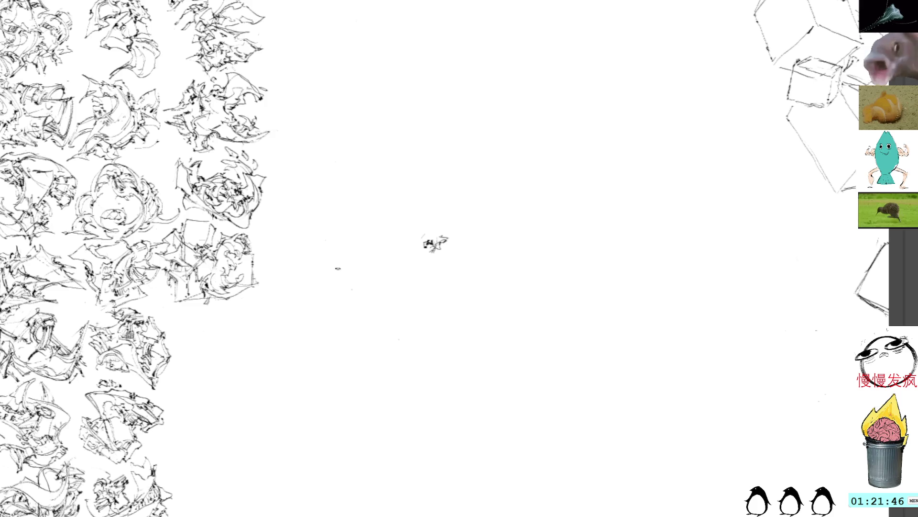
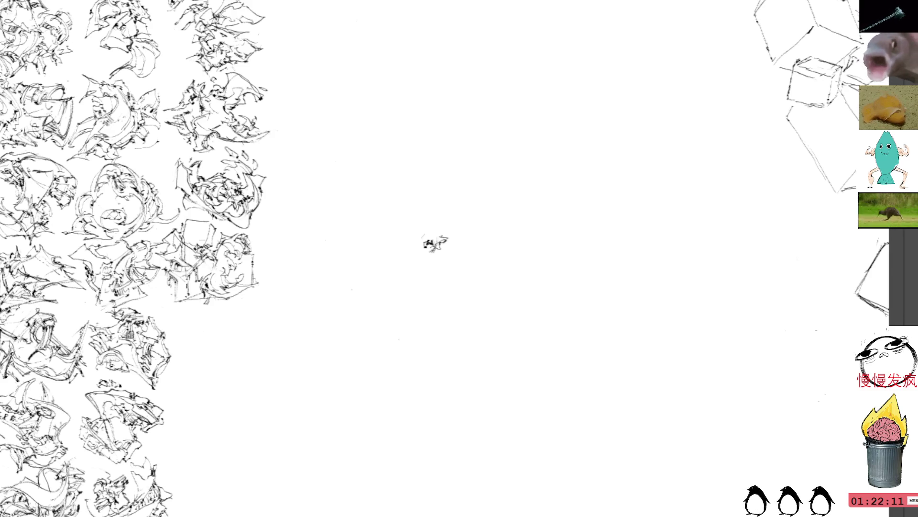
Step: Sketch the first strokes of a new gestural figure, with loops and an arc across its top
mouse_move(427, 230)
left_mouse_down()
mouse_move(426, 242)
mouse_move(433, 207)
mouse_move(410, 238)
left_mouse_up()
left_click_drag(417, 206, 436, 185)
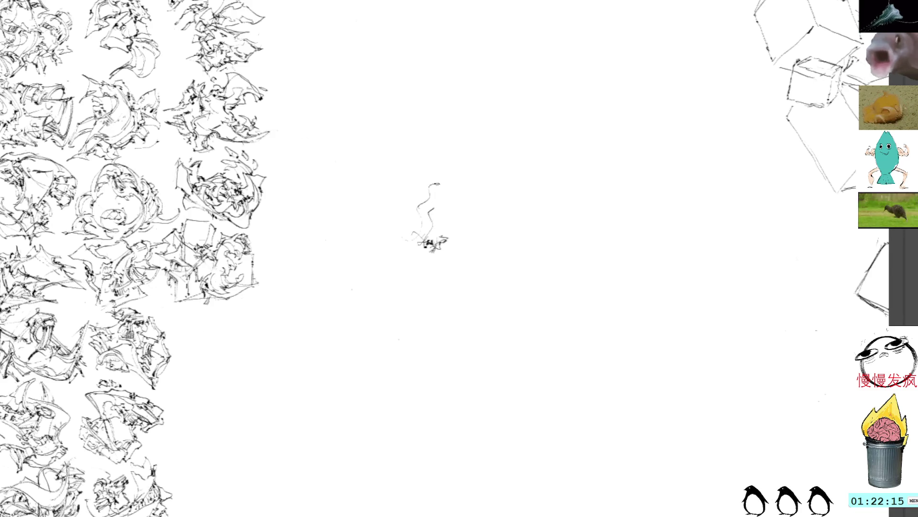
left_click_drag(424, 230, 426, 234)
mouse_move(423, 200)
left_mouse_down()
mouse_move(432, 216)
mouse_move(455, 223)
mouse_move(465, 219)
mouse_move(462, 195)
mouse_move(465, 215)
mouse_move(480, 196)
mouse_move(467, 205)
left_mouse_up()
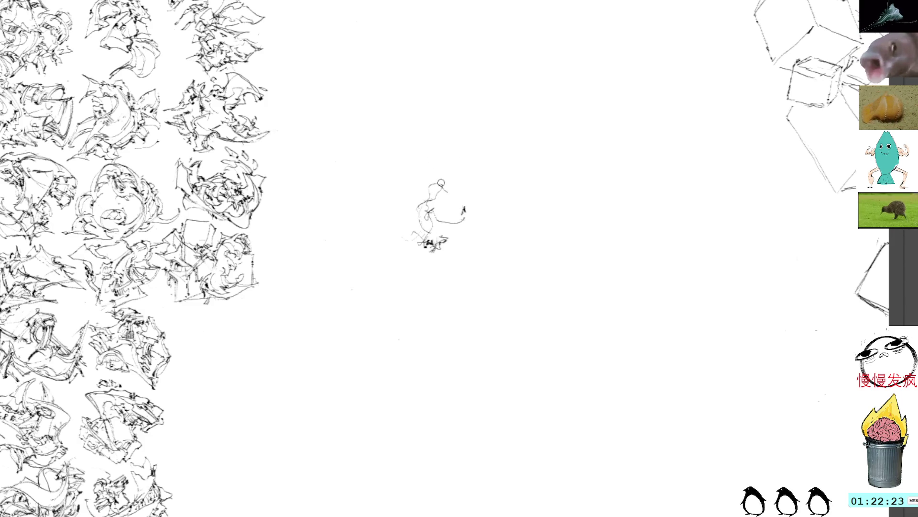
mouse_move(432, 183)
left_mouse_down()
mouse_move(478, 191)
mouse_move(451, 203)
left_mouse_up()
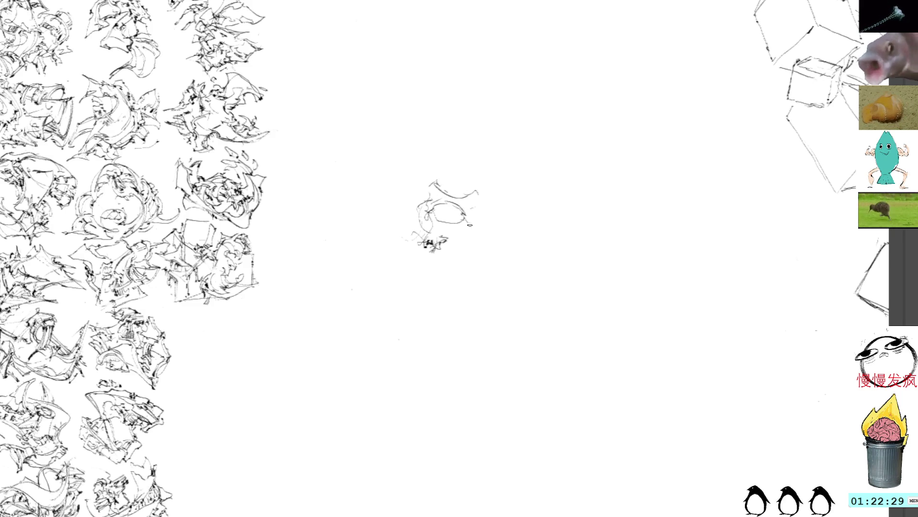
Step: Add a right-side contour, undo the stray oval, add lower-left and dark middle strokes, then start repositioning
left_click_drag(478, 212, 471, 230)
mouse_move(474, 195)
left_mouse_down()
mouse_move(480, 212)
mouse_move(453, 230)
left_mouse_up()
key("ctrl+z")
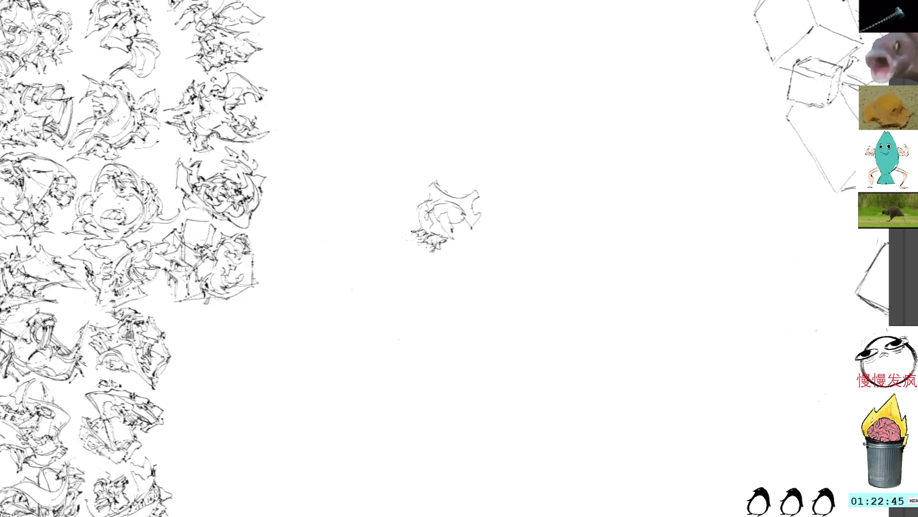
mouse_move(414, 233)
left_mouse_down()
mouse_move(404, 239)
mouse_move(415, 242)
mouse_move(412, 226)
mouse_move(432, 183)
mouse_move(426, 198)
left_mouse_up()
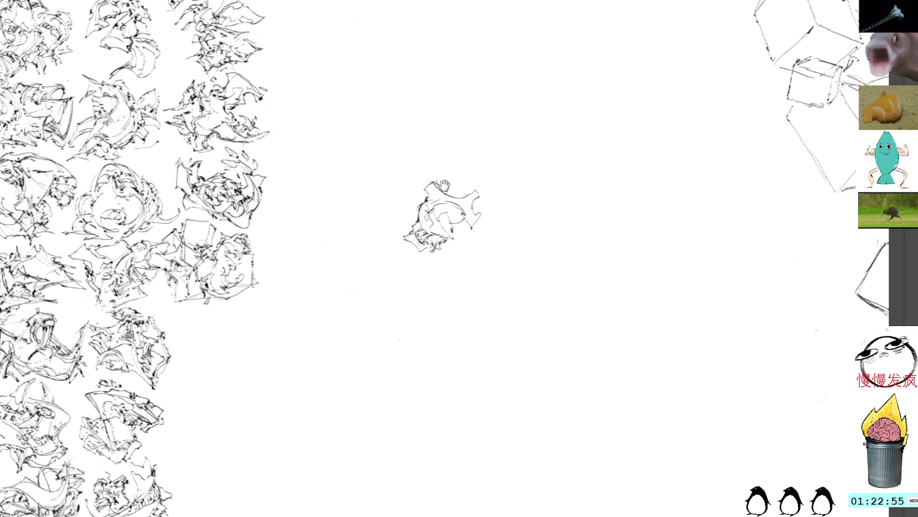
mouse_move(440, 216)
left_mouse_down()
mouse_move(452, 212)
mouse_move(450, 235)
mouse_move(460, 243)
mouse_move(455, 214)
mouse_move(469, 230)
mouse_move(378, 284)
mouse_move(494, 211)
left_mouse_up()
key("ctrl+t")
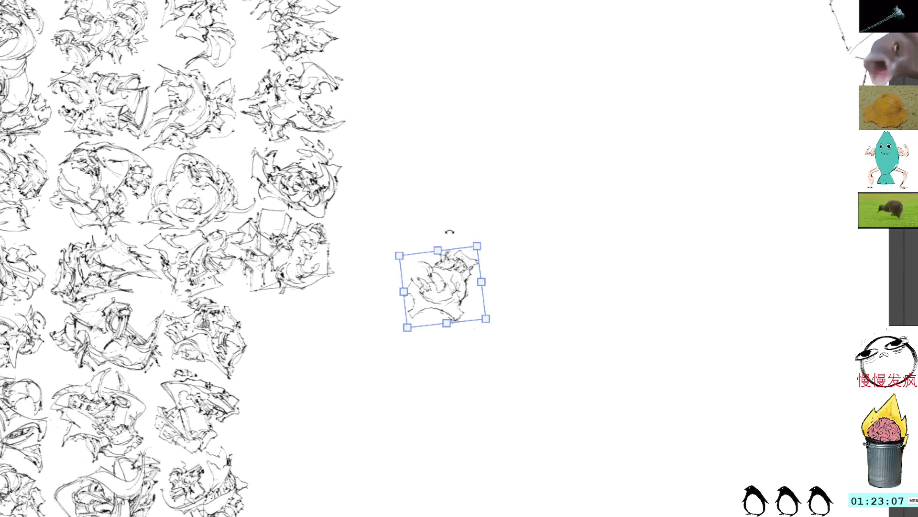
Step: Move the new figure down-left into the end of a grid row and commit it
left_click_drag(424, 300, 288, 350)
left_click_drag(396, 264, 450, 259)
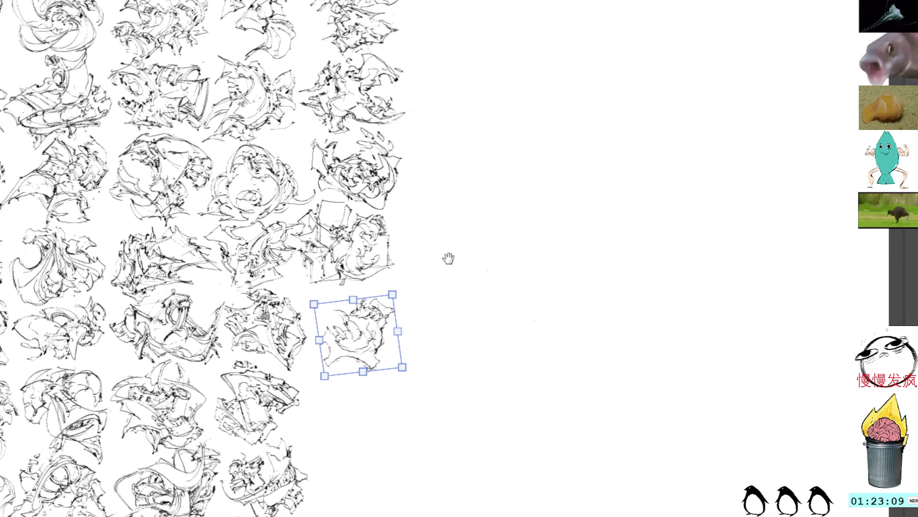
key("Return")
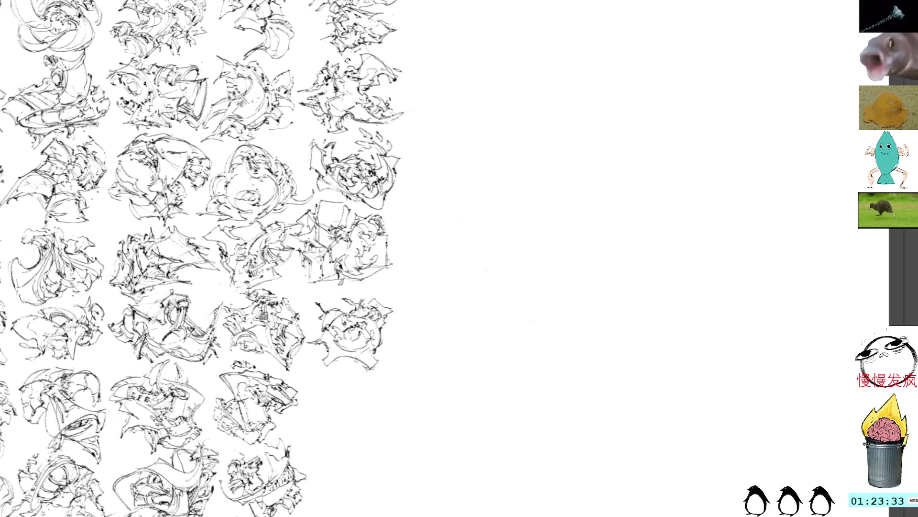
Step: Add diagonal hatching across the placed figure, darker on its right side and near the top
left_click_drag(306, 291, 375, 301)
left_click_drag(323, 297, 399, 330)
key("ctrl+z")
key("ctrl+z")
key("ctrl+z")
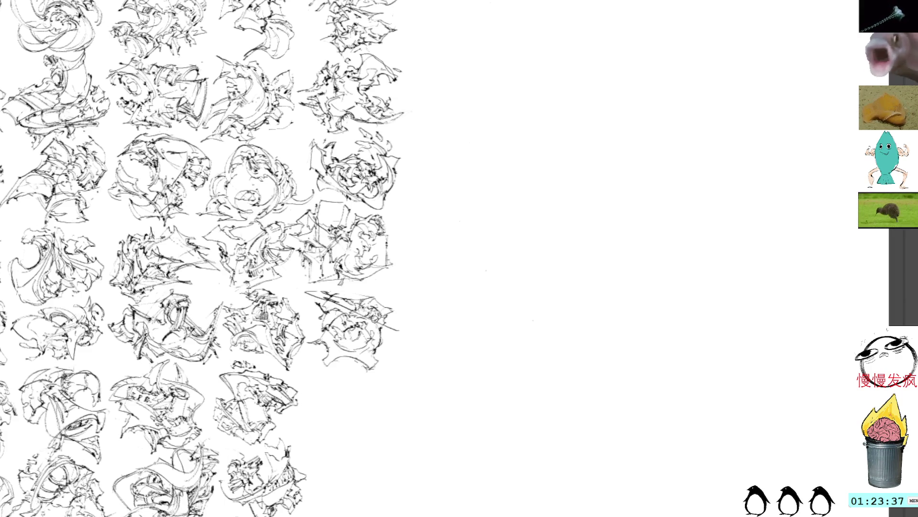
left_click_drag(343, 302, 388, 330)
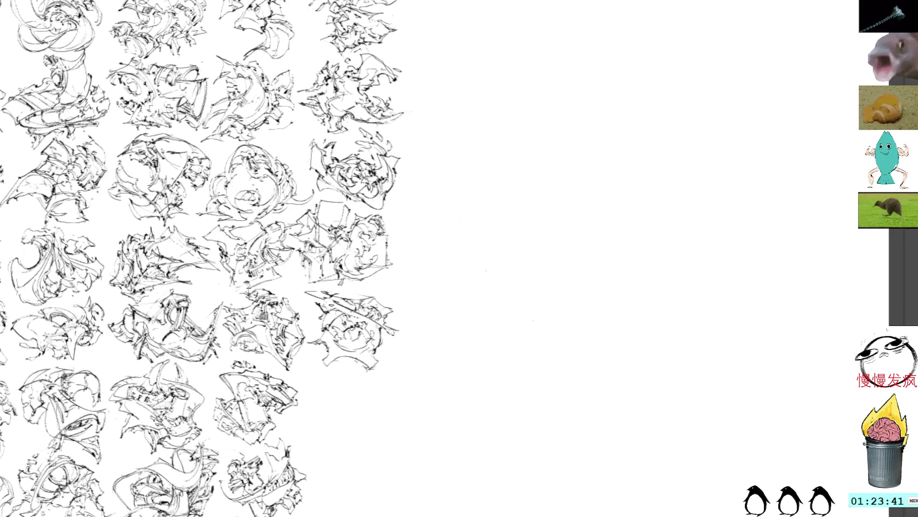
mouse_move(330, 304)
left_mouse_down()
mouse_move(380, 328)
mouse_move(390, 350)
left_mouse_up()
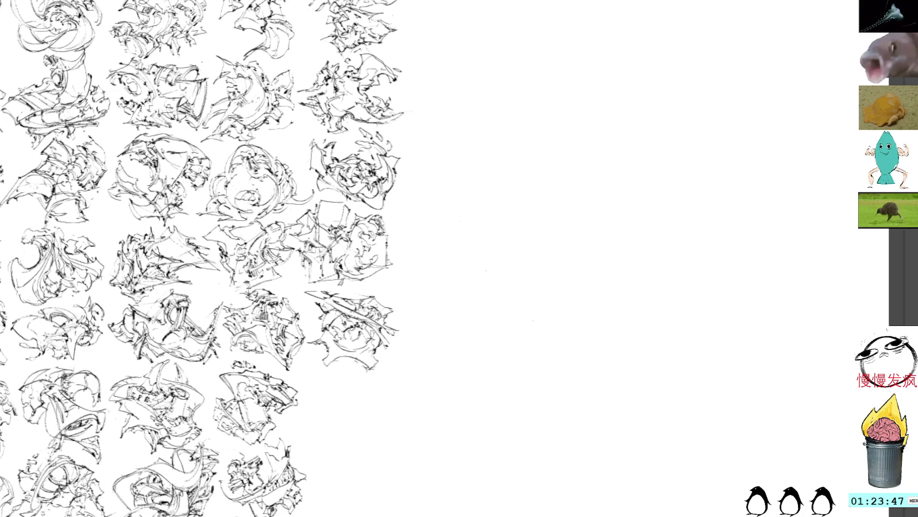
mouse_move(369, 295)
left_mouse_down()
mouse_move(391, 303)
mouse_move(359, 293)
mouse_move(386, 302)
left_mouse_up()
left_click_drag(381, 299, 395, 309)
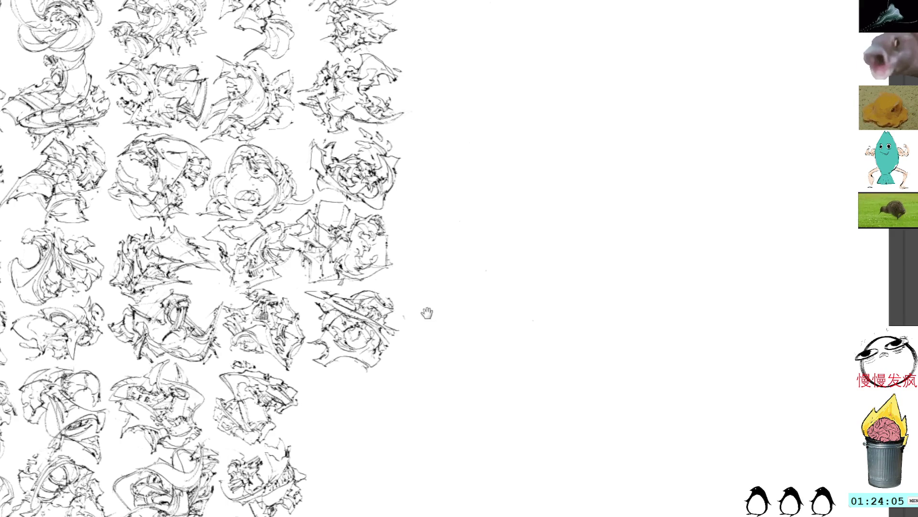
Step: In the blank space beside the grid, draw a long diagonal stroke and side contours for another figure
mouse_move(426, 311)
left_mouse_down()
mouse_move(379, 293)
mouse_move(348, 305)
mouse_move(375, 295)
left_mouse_up()
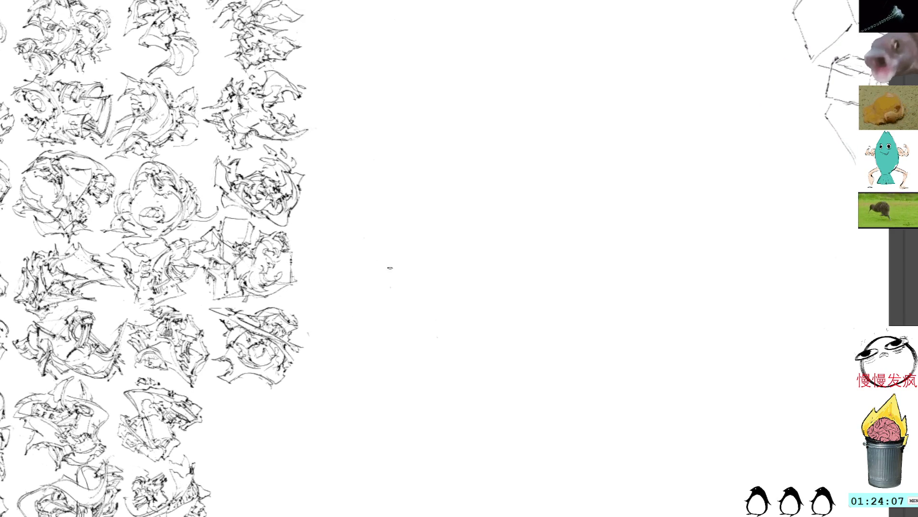
left_click_drag(425, 241, 447, 237)
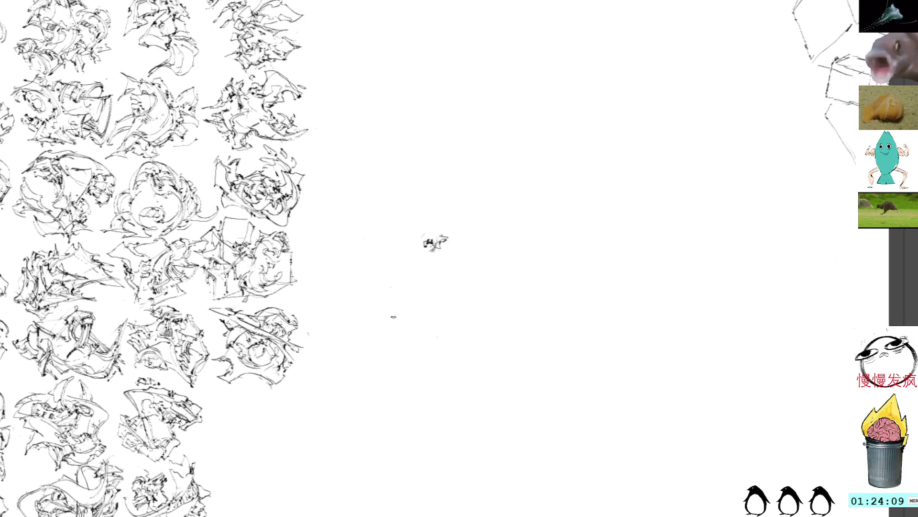
mouse_move(381, 228)
left_mouse_down()
mouse_move(377, 253)
mouse_move(421, 283)
mouse_move(410, 253)
mouse_move(402, 284)
mouse_move(428, 290)
mouse_move(407, 318)
mouse_move(415, 297)
mouse_move(452, 322)
left_mouse_up()
mouse_move(423, 284)
left_mouse_down()
mouse_move(437, 292)
mouse_move(436, 330)
mouse_move(453, 270)
left_mouse_up()
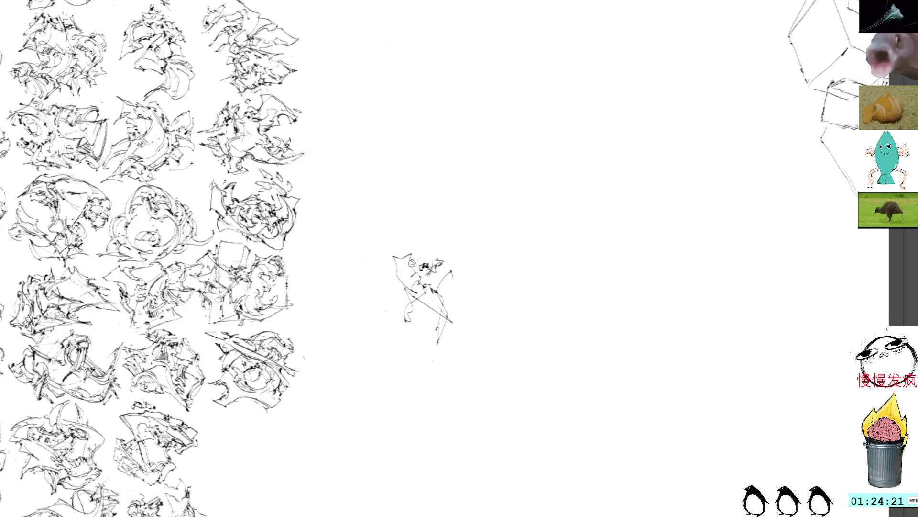
left_click_drag(390, 258, 406, 330)
left_click_drag(453, 298, 439, 341)
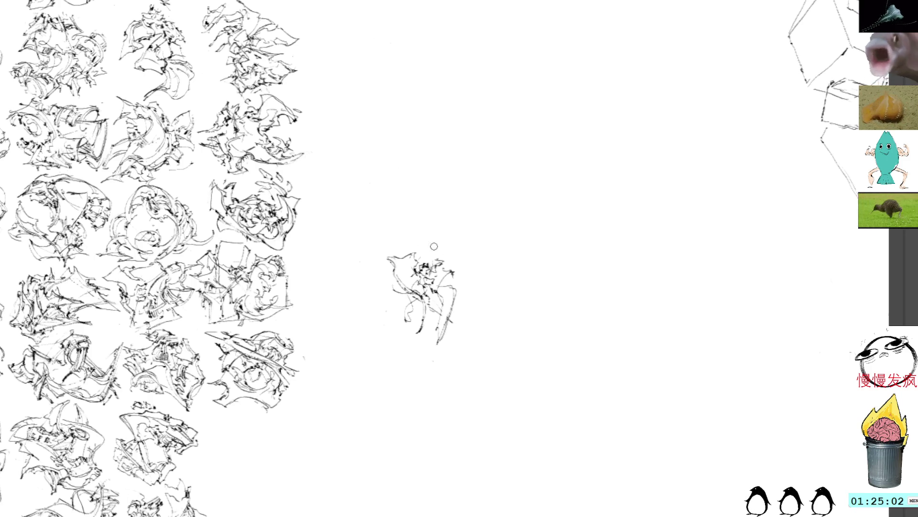
Step: Finish the figure with short strokes on its right edge, left edge, lower left and lower right
left_click_drag(440, 268, 466, 266)
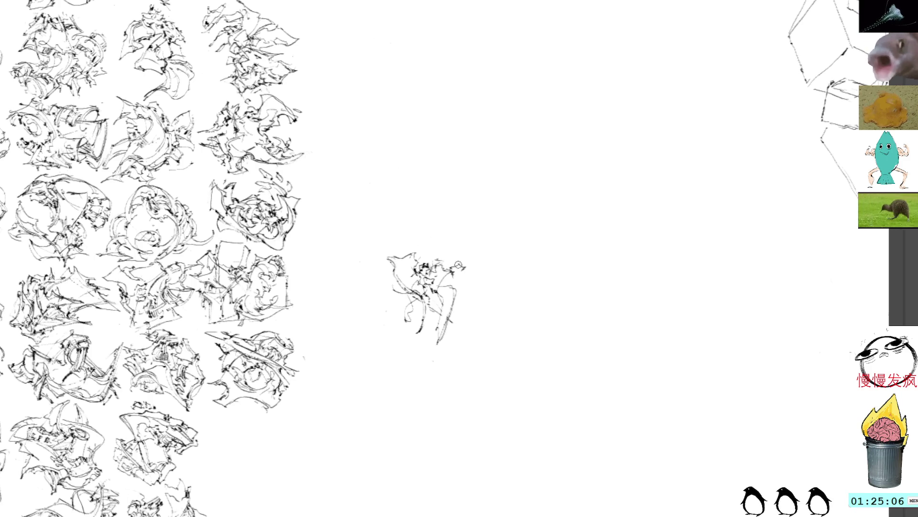
left_click_drag(448, 263, 460, 262)
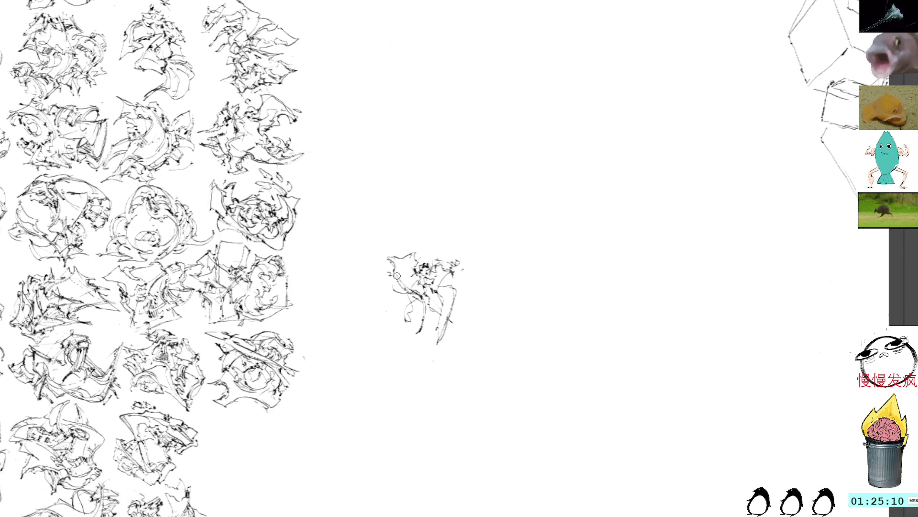
mouse_move(395, 277)
left_mouse_down()
mouse_move(376, 280)
mouse_move(398, 289)
mouse_move(406, 311)
mouse_move(406, 301)
left_mouse_up()
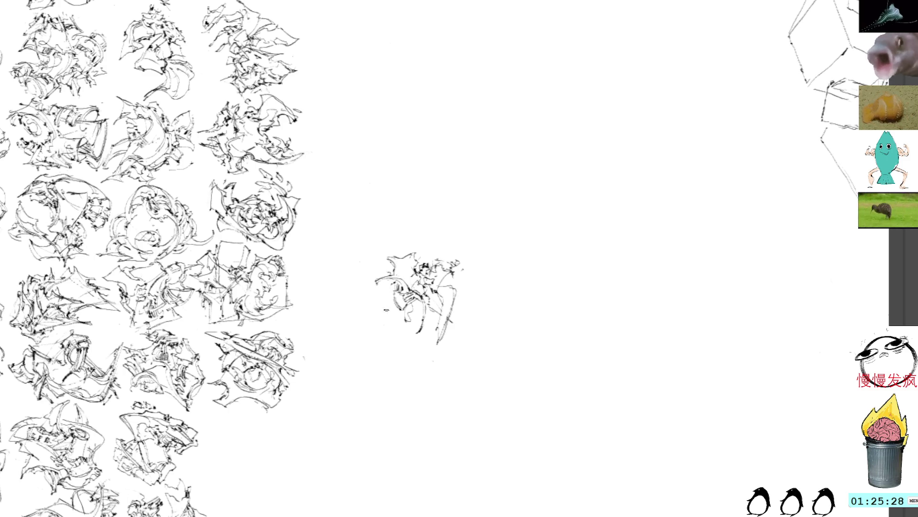
mouse_move(385, 310)
left_mouse_down()
mouse_move(415, 342)
mouse_move(392, 317)
left_mouse_up()
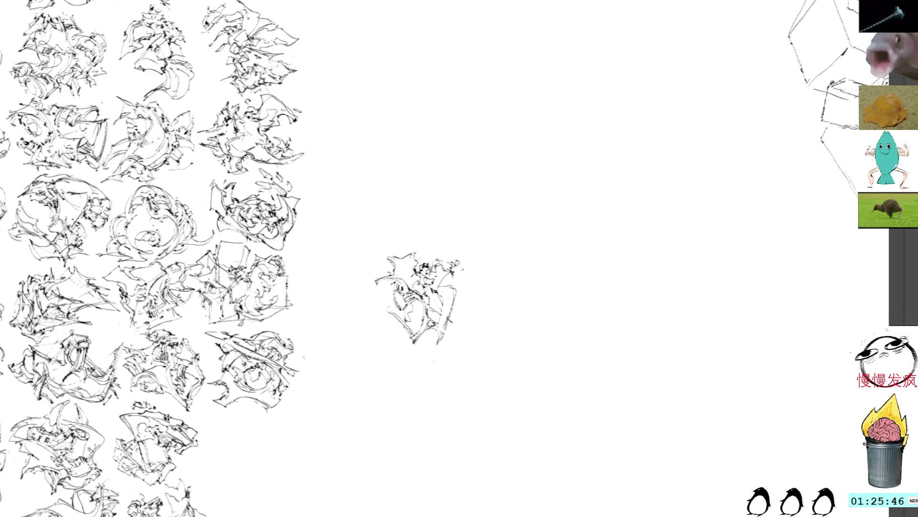
left_click_drag(433, 334, 452, 332)
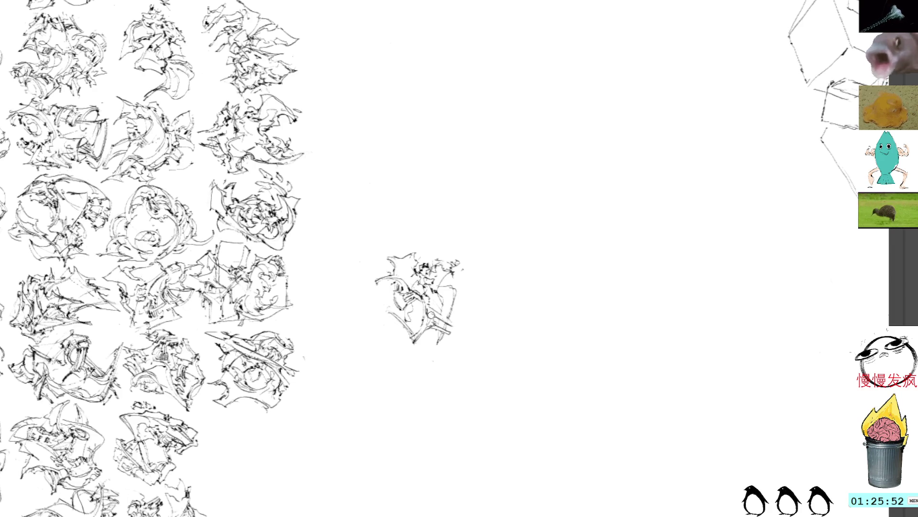
left_click_drag(431, 308, 460, 326)
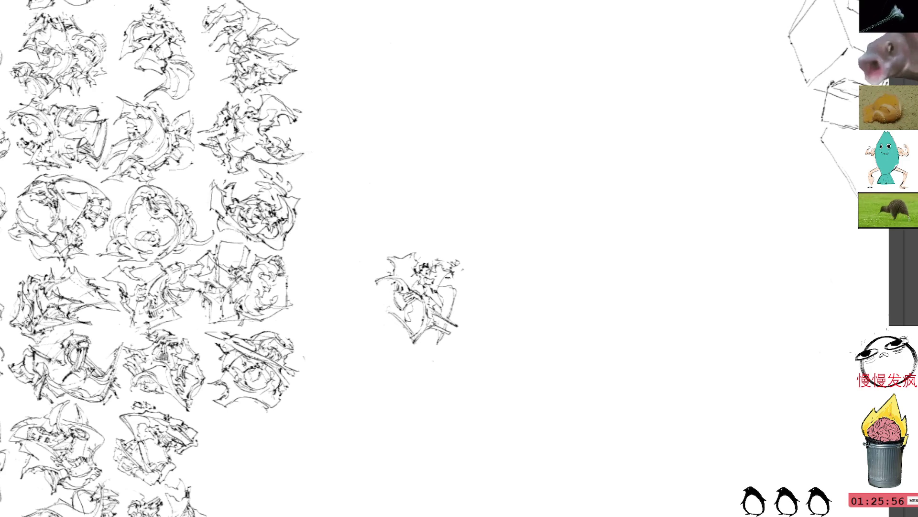
Step: Move the finished figure into the grid's bottom row and tilt it to fit the slot
left_click(437, 272)
mouse_move(423, 247)
left_mouse_down()
mouse_move(353, 319)
mouse_move(427, 226)
mouse_move(450, 249)
mouse_move(362, 401)
mouse_move(385, 414)
left_mouse_up()
mouse_move(335, 433)
left_mouse_down()
mouse_move(337, 400)
mouse_move(335, 452)
left_mouse_up()
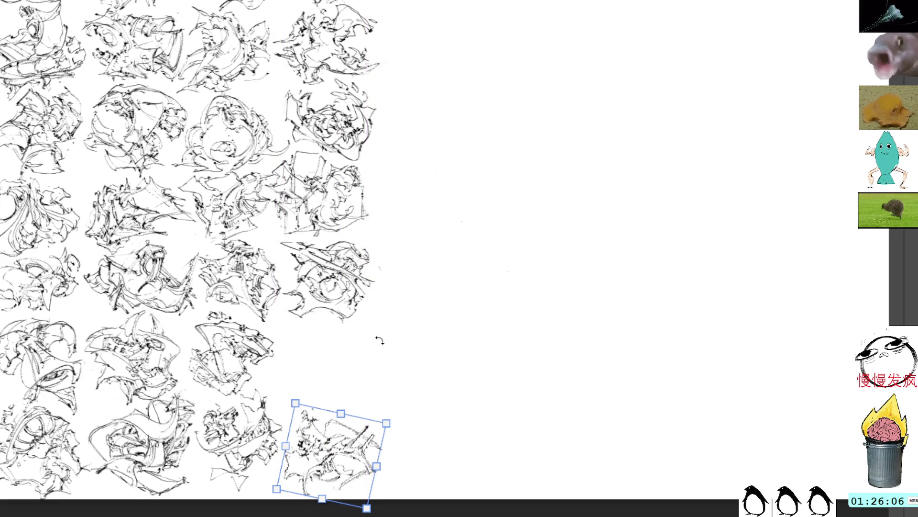
Step: Commit the tilted figure's placement in the bottom row and pan over the updated grid
key("Return")
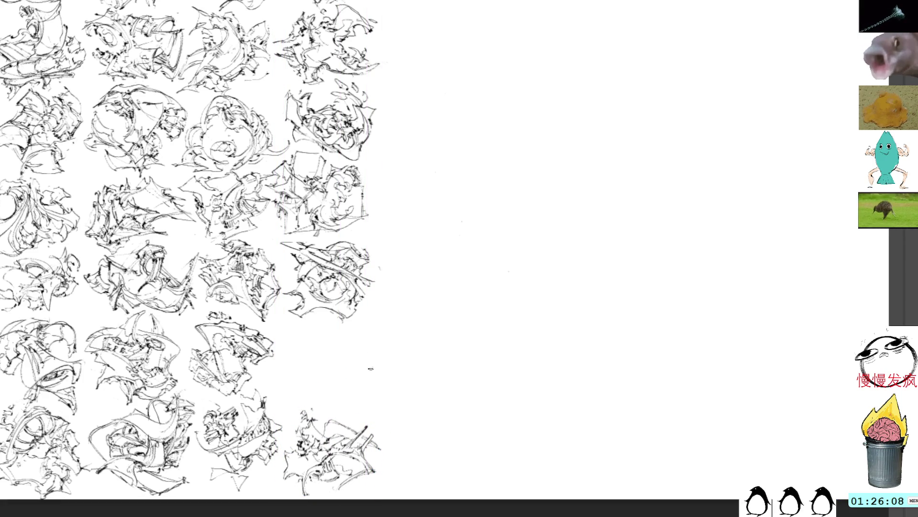
left_click_drag(371, 371, 319, 314)
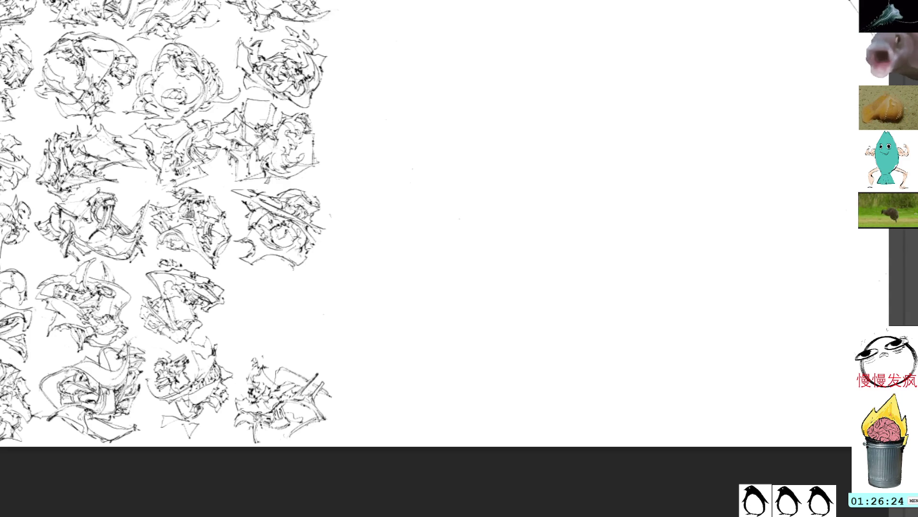
Step: Grow the tiny scribble in the open space with a loop, tail and small mark on top
mouse_move(477, 186)
left_mouse_down()
mouse_move(392, 206)
mouse_move(371, 223)
left_mouse_up()
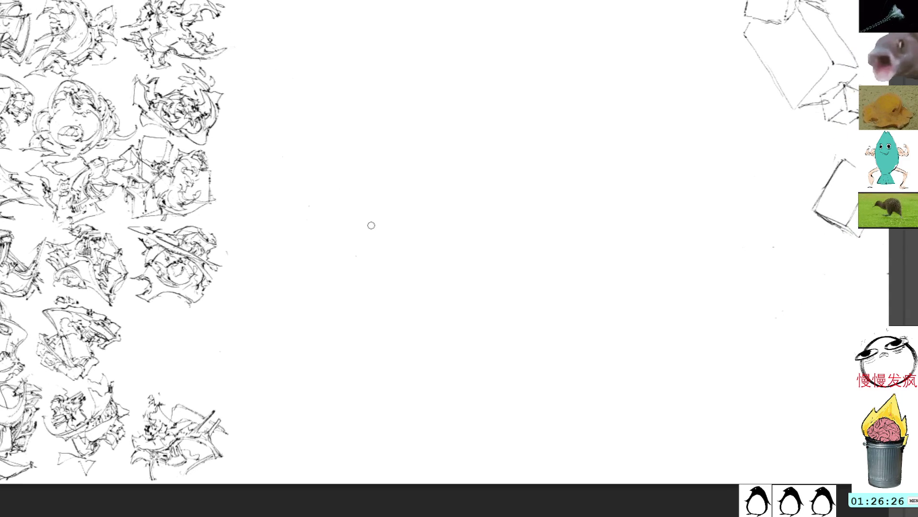
left_click_drag(425, 205, 446, 197)
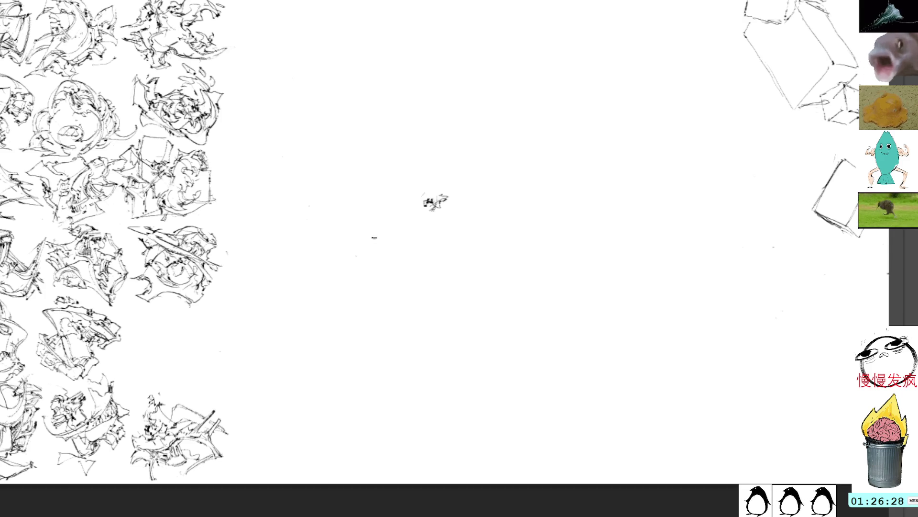
mouse_move(352, 212)
left_mouse_down()
mouse_move(338, 205)
mouse_move(317, 225)
left_mouse_up()
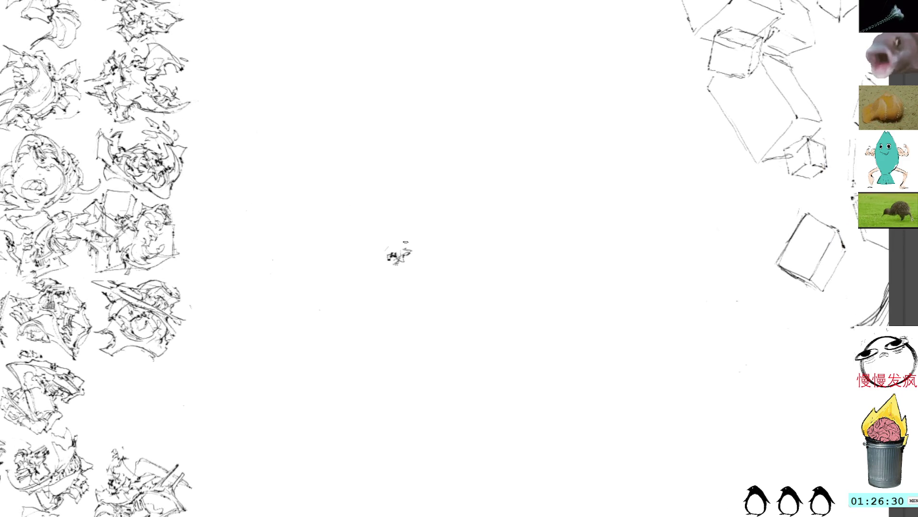
left_click(397, 253)
left_click(397, 294)
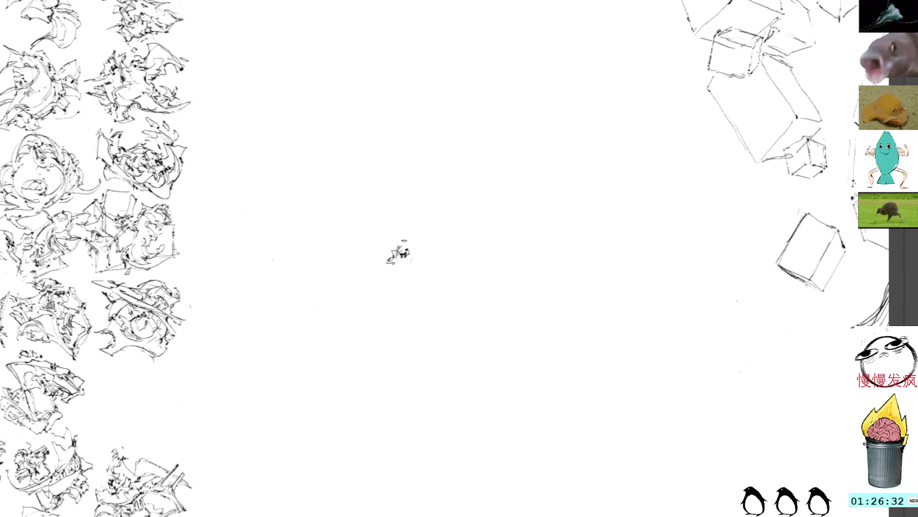
left_click(398, 251)
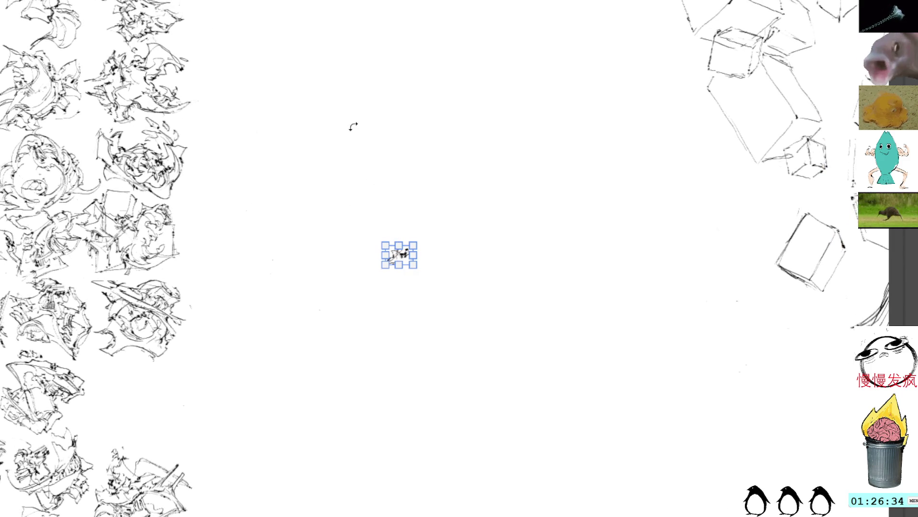
left_click(328, 142)
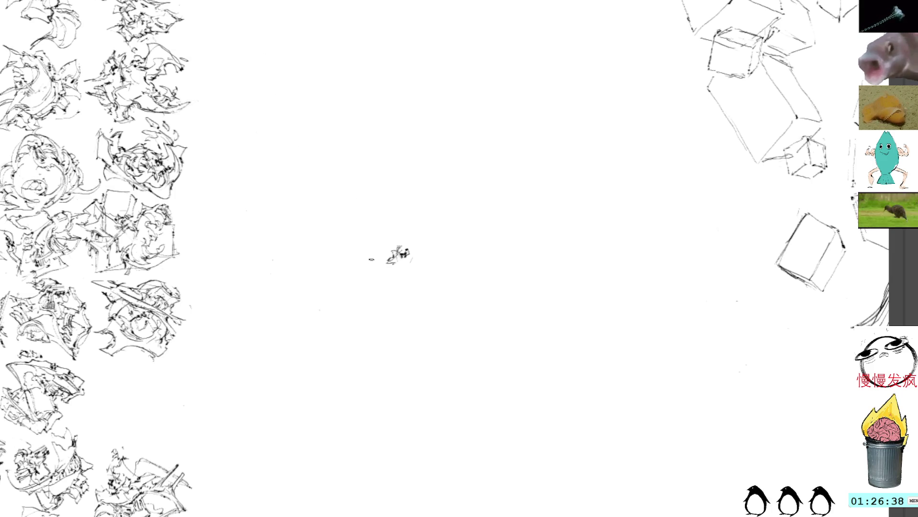
mouse_move(397, 247)
left_mouse_down()
mouse_move(416, 281)
mouse_move(402, 276)
mouse_move(408, 268)
mouse_move(402, 284)
mouse_move(416, 275)
mouse_move(393, 289)
mouse_move(421, 292)
mouse_move(409, 270)
left_mouse_up()
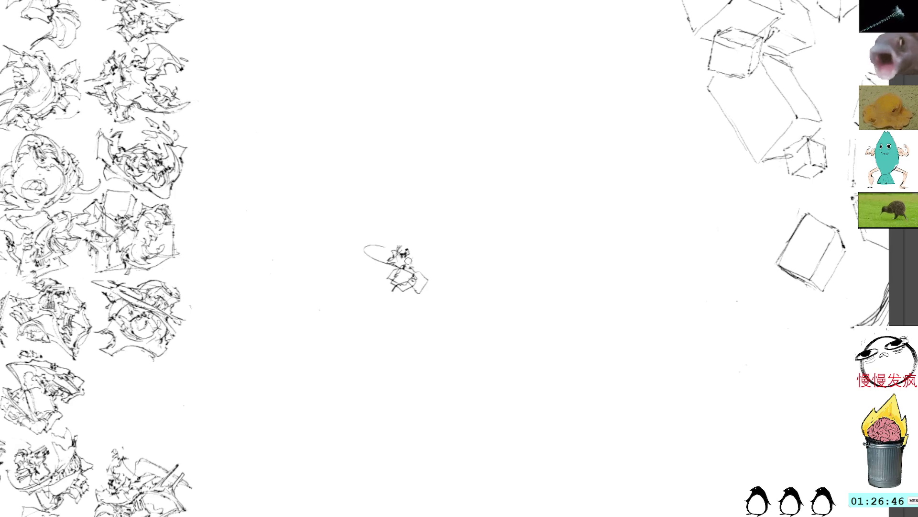
left_click_drag(410, 250, 415, 268)
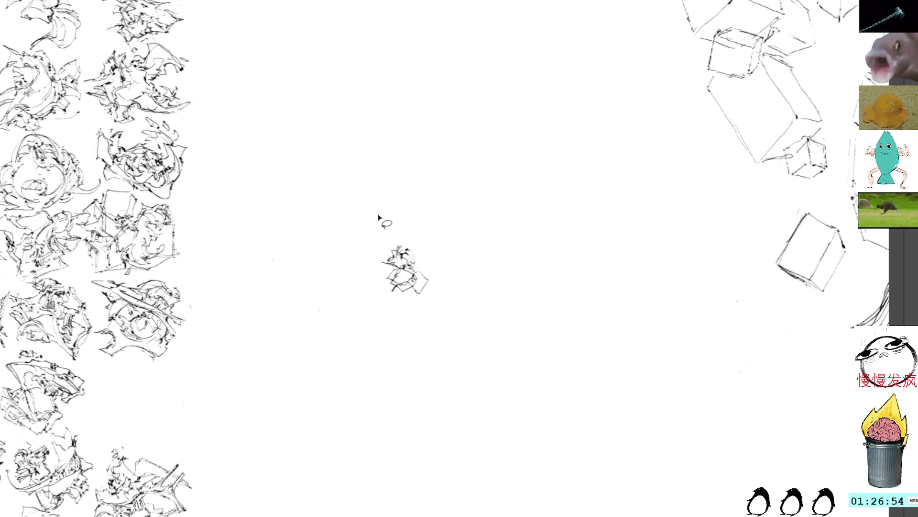
Step: Move the small sketch down and to the left, then commit its position
key("ctrl+t")
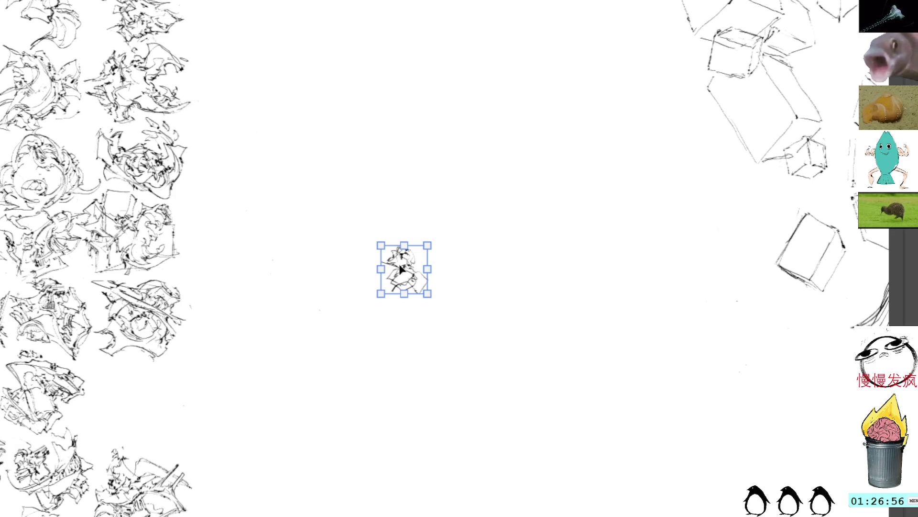
mouse_move(401, 268)
left_mouse_down()
mouse_move(325, 296)
mouse_move(410, 289)
mouse_move(388, 311)
left_mouse_up()
key("Return")
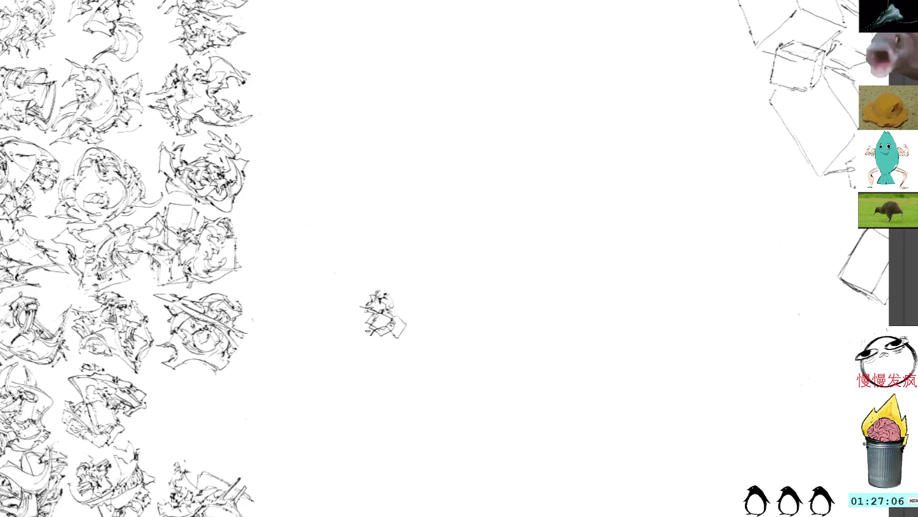
Step: Add zigzag strokes below, dark middle strokes and a short downward stroke, undoing unwanted right-side marks
mouse_move(373, 332)
left_mouse_down()
mouse_move(356, 351)
mouse_move(392, 354)
mouse_move(411, 337)
left_mouse_up()
key("ctrl+z")
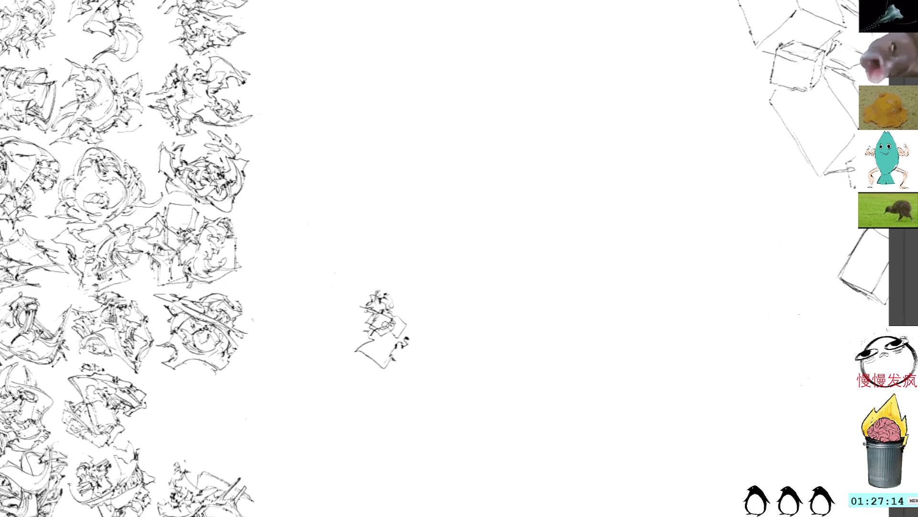
left_click_drag(385, 325, 399, 337)
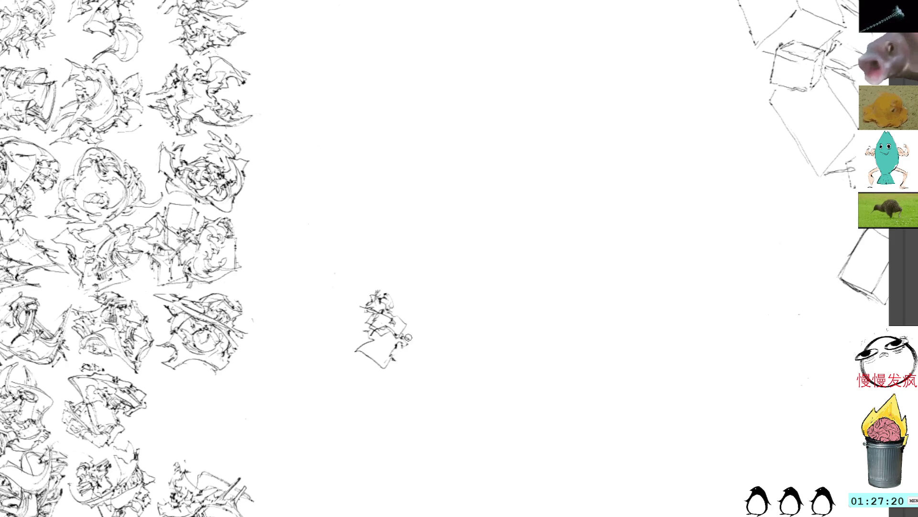
left_click_drag(396, 351, 409, 345)
left_click_drag(408, 335, 423, 323)
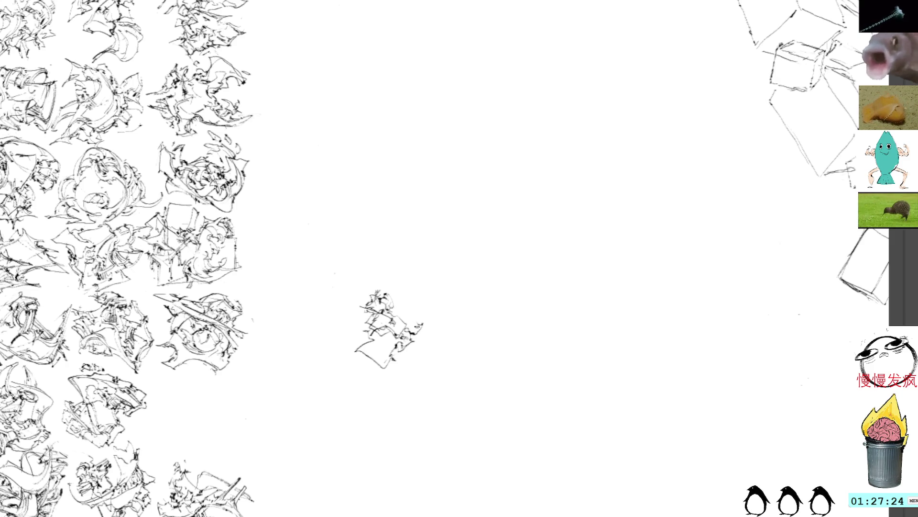
key("ctrl+z")
key("ctrl+z")
mouse_move(396, 357)
left_mouse_down()
mouse_move(404, 378)
mouse_move(420, 336)
mouse_move(425, 361)
mouse_move(399, 357)
mouse_move(420, 341)
left_mouse_up()
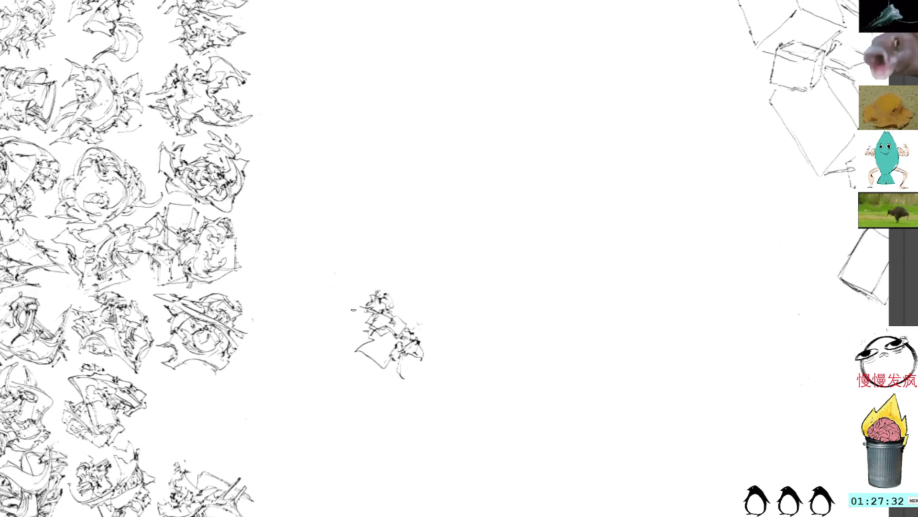
Step: Add strokes on the sketch's left, curved strokes down its right side, and marks along the top
left_click_drag(353, 330, 367, 326)
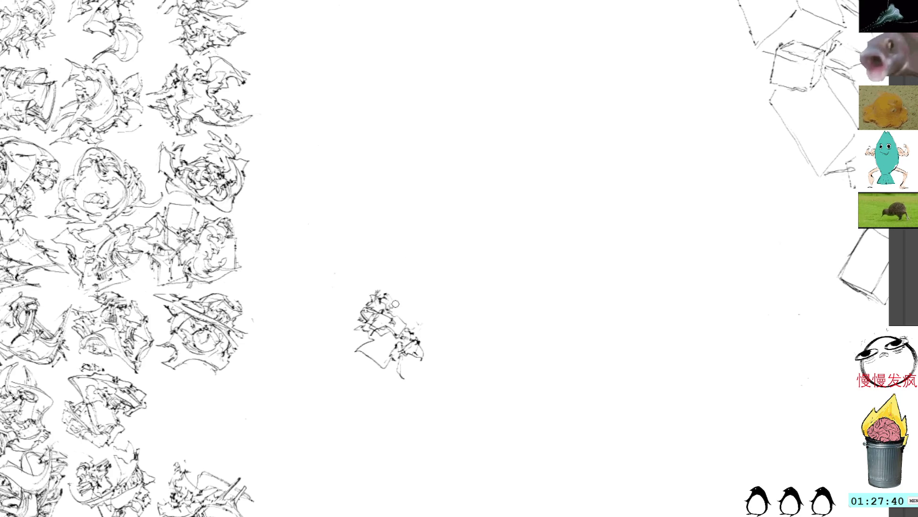
mouse_move(395, 307)
left_mouse_down()
mouse_move(421, 318)
mouse_move(426, 331)
left_mouse_up()
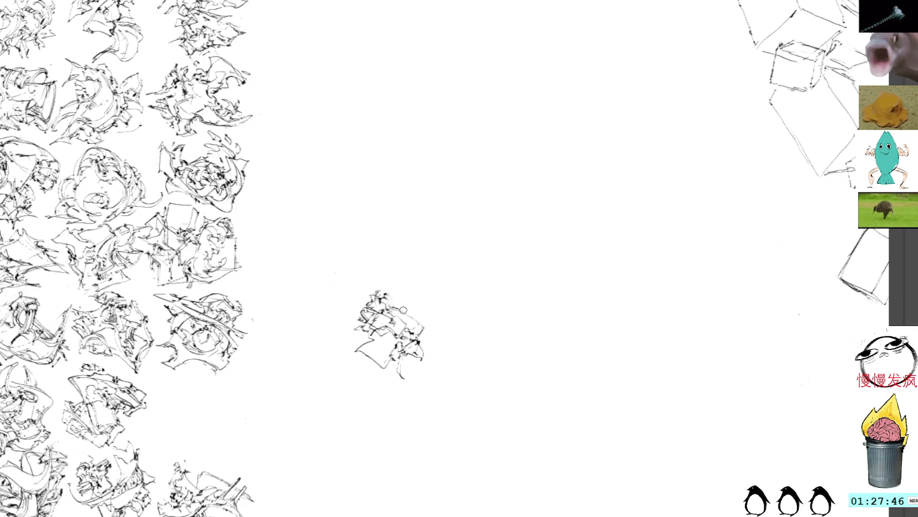
mouse_move(398, 310)
left_mouse_down()
mouse_move(427, 325)
mouse_move(422, 342)
left_mouse_up()
left_click_drag(407, 307, 405, 292)
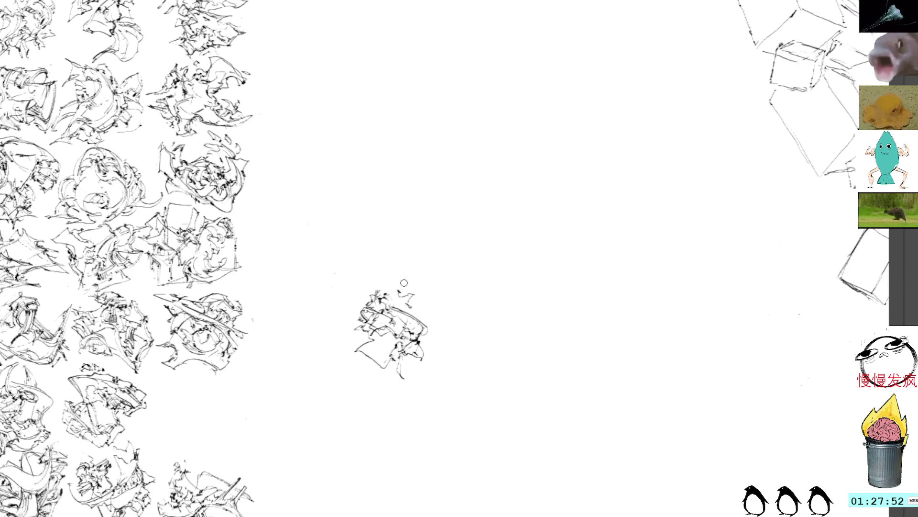
left_click_drag(380, 288, 387, 292)
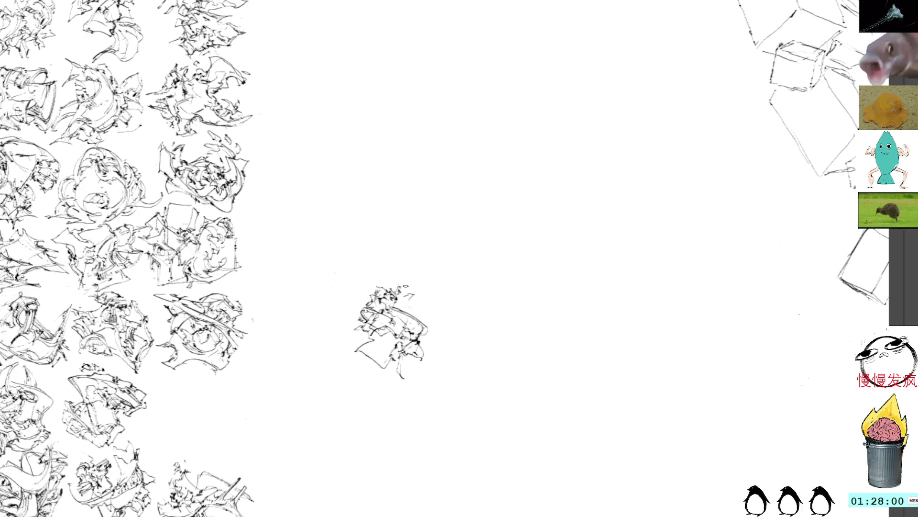
Step: Add strokes at the sketch's top right, extend its lower left downward, and add a bottom tail
left_click_drag(409, 299, 400, 309)
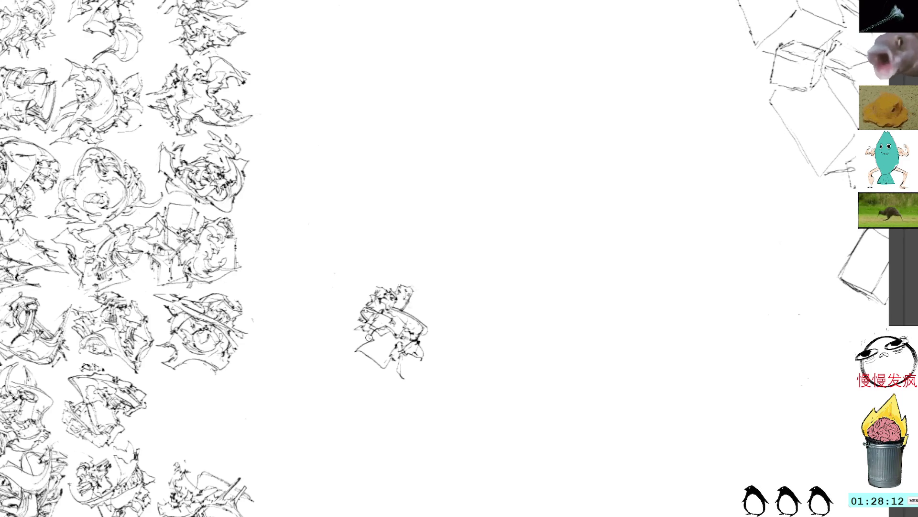
left_click_drag(366, 334, 384, 345)
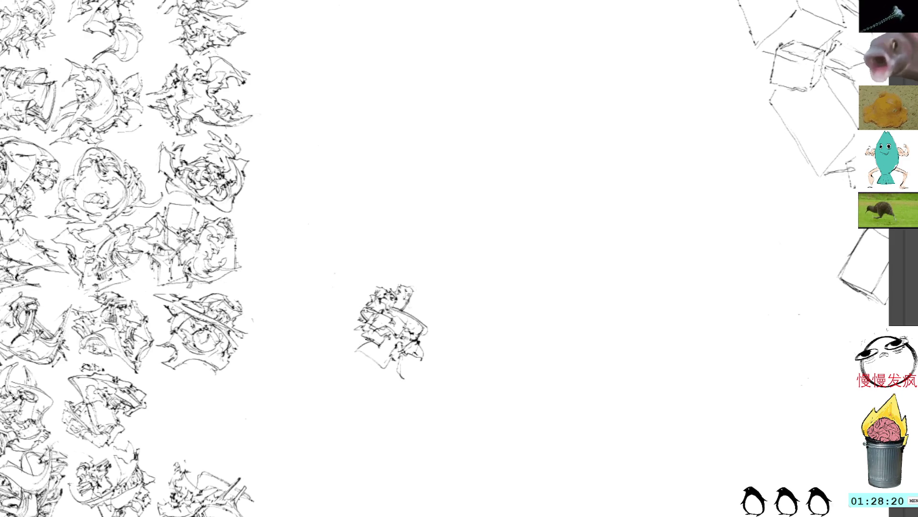
mouse_move(363, 346)
left_mouse_down()
mouse_move(385, 382)
mouse_move(393, 368)
mouse_move(374, 372)
mouse_move(392, 367)
left_mouse_up()
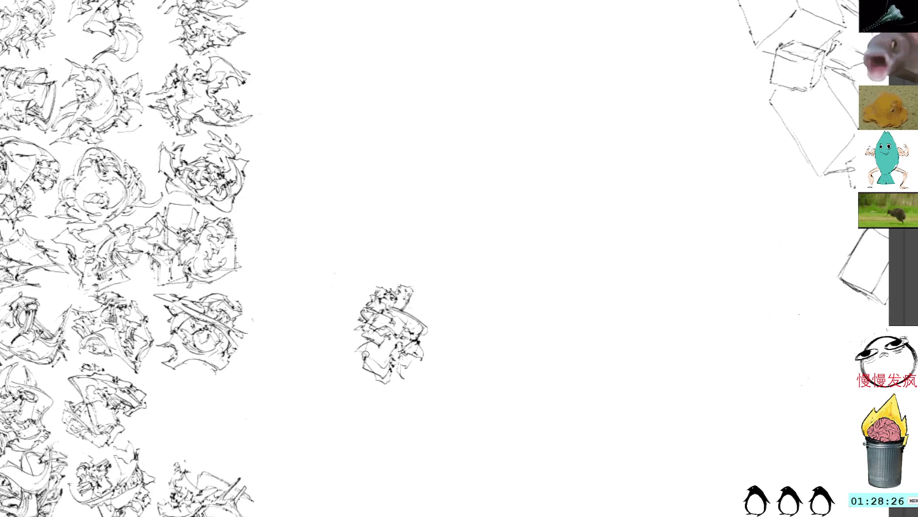
left_click_drag(363, 353, 376, 371)
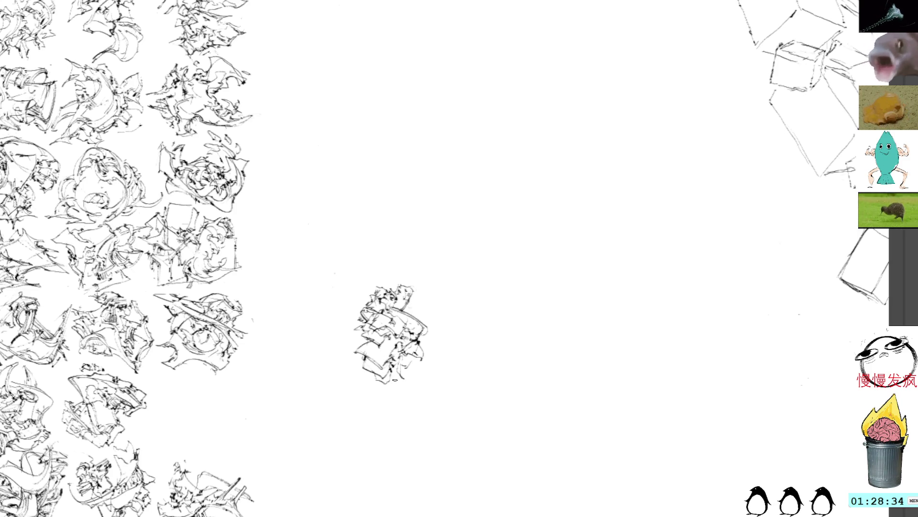
mouse_move(376, 399)
left_mouse_down()
mouse_move(387, 383)
mouse_move(372, 402)
mouse_move(386, 386)
mouse_move(381, 399)
left_mouse_up()
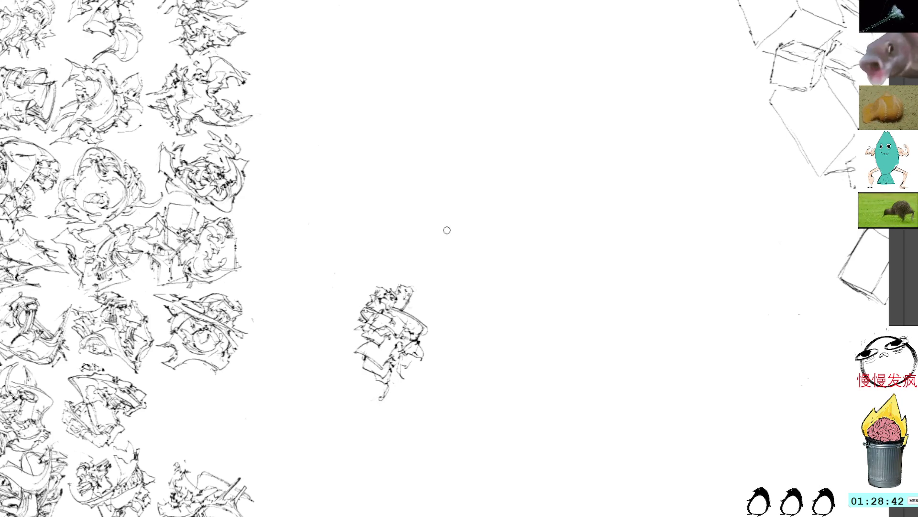
key("ctrl+t")
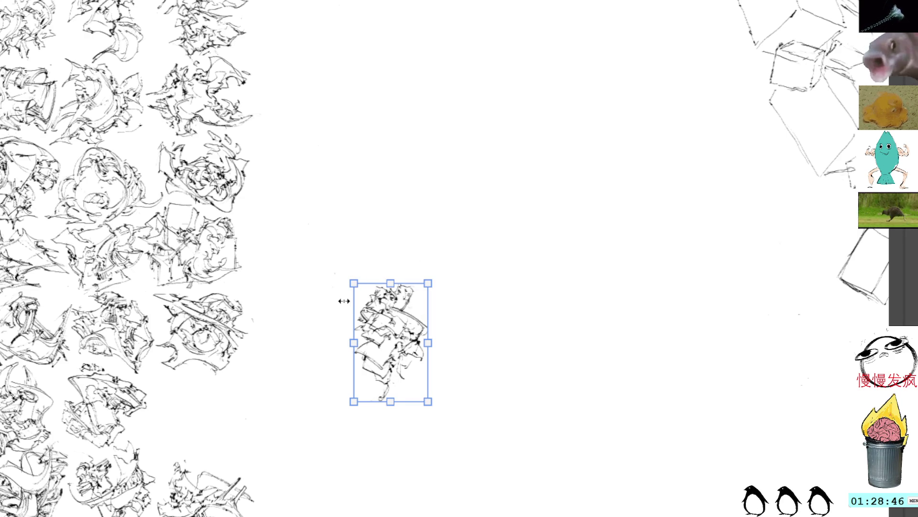
Step: Move the sketch into the left grid, rotate it counter-clockwise to lie sideways, and commit
left_click_drag(395, 347, 227, 406)
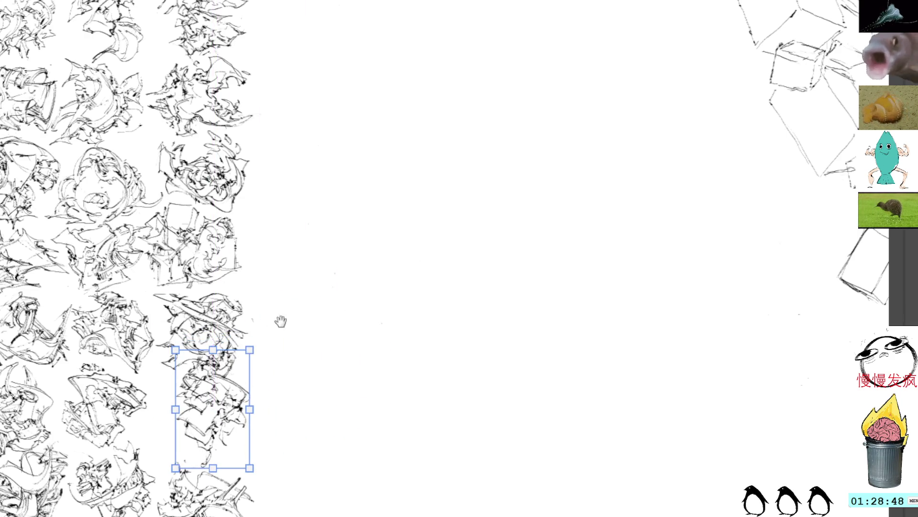
mouse_move(280, 322)
left_mouse_down()
mouse_move(461, 236)
mouse_move(337, 279)
left_mouse_up()
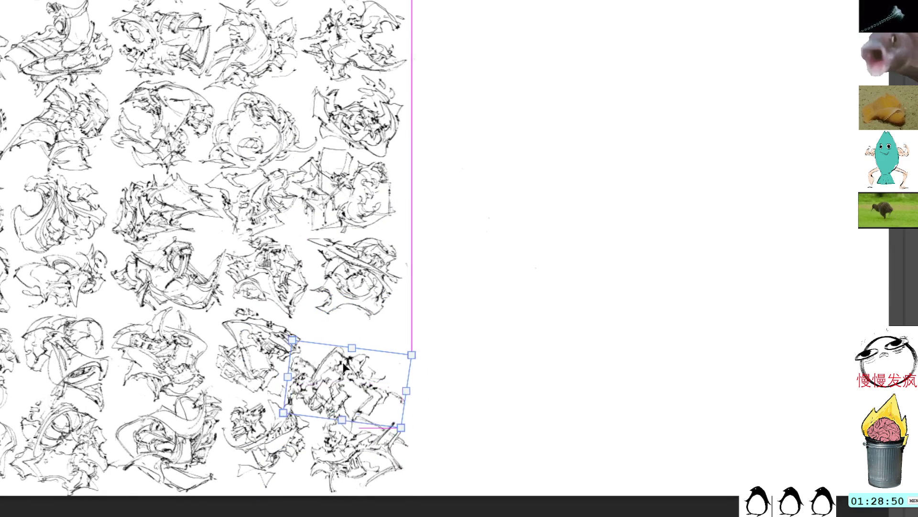
mouse_move(474, 369)
left_mouse_down()
mouse_move(457, 275)
mouse_move(469, 318)
mouse_move(452, 319)
left_mouse_up()
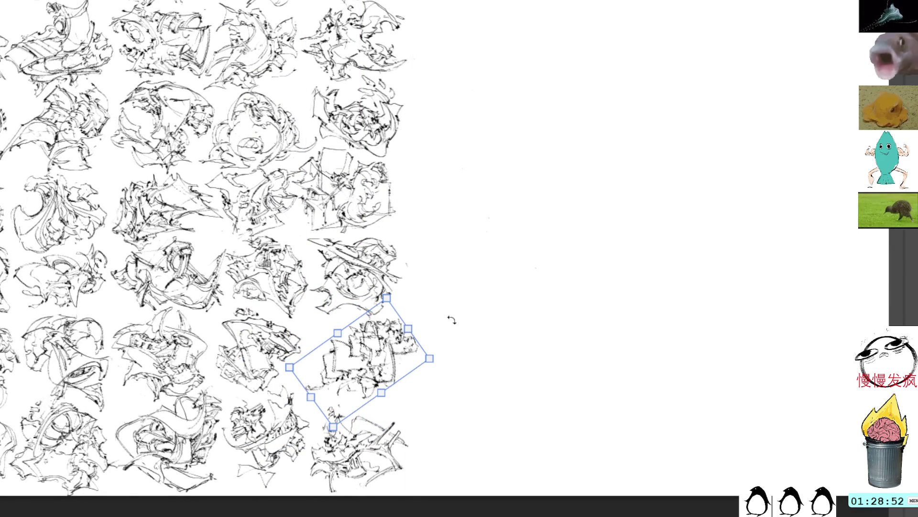
left_click_drag(370, 345, 374, 343)
key("Return")
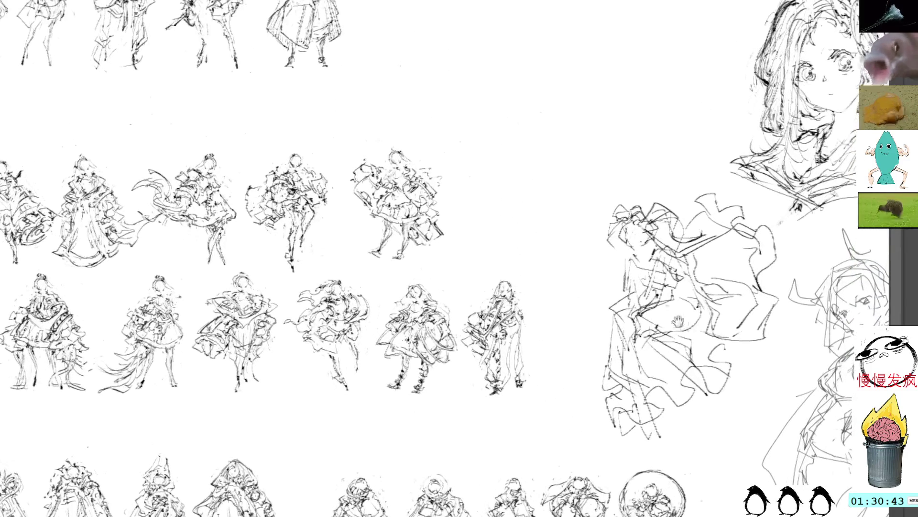
Step: Pan to the rows of standing figures, lasso the third top-row figure, then deselect it
mouse_move(641, 298)
left_mouse_down()
mouse_move(652, 263)
mouse_move(670, 304)
left_mouse_up()
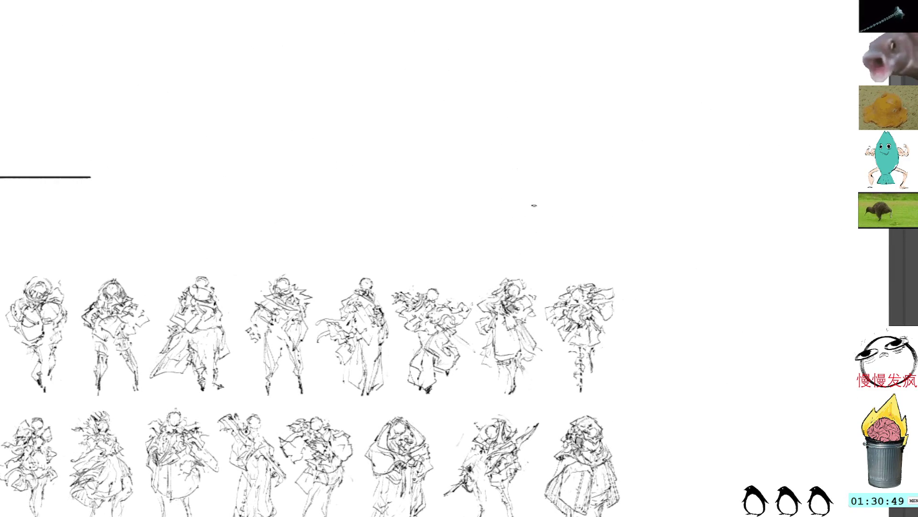
mouse_move(547, 212)
left_mouse_down()
mouse_move(494, 113)
mouse_move(526, 206)
mouse_move(559, 210)
left_mouse_up()
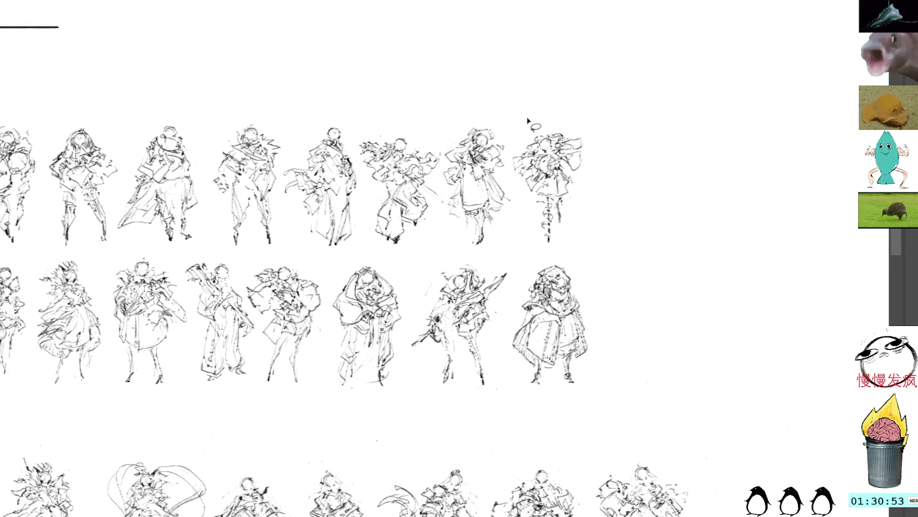
mouse_move(517, 182)
left_mouse_down()
mouse_move(514, 199)
mouse_move(706, 228)
left_mouse_up()
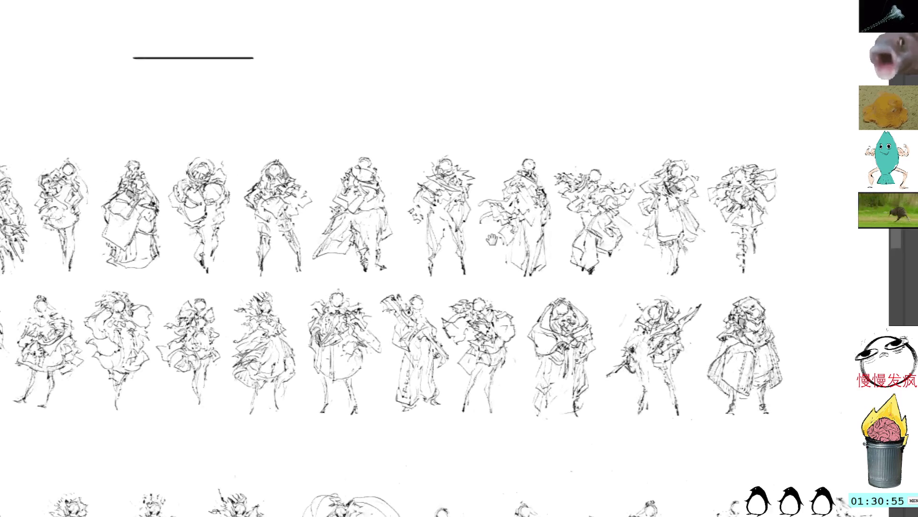
left_click_drag(478, 215, 612, 224)
left_click_drag(431, 239, 600, 244)
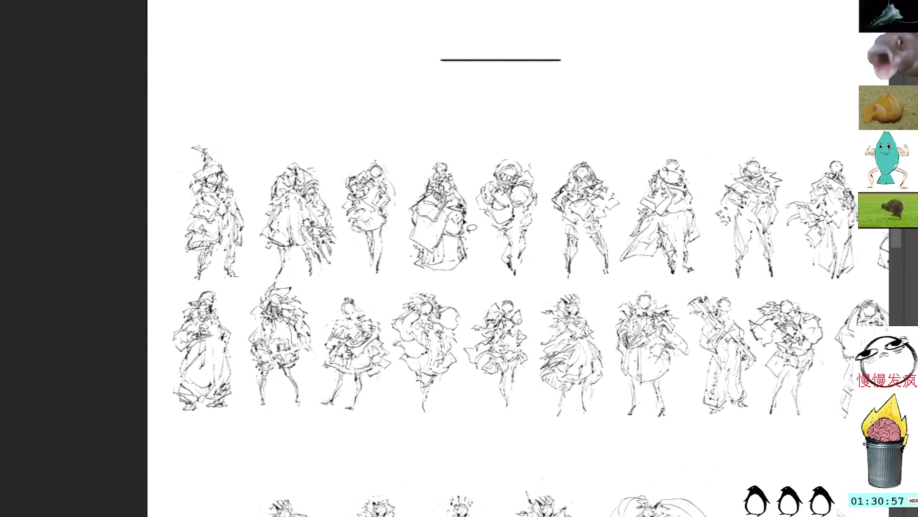
left_click_drag(378, 151, 339, 178)
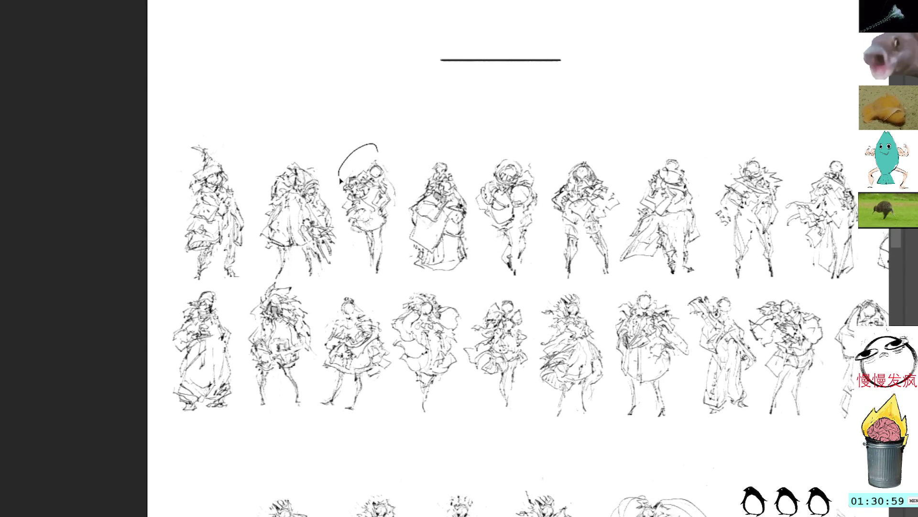
mouse_move(347, 221)
left_mouse_down()
mouse_move(380, 276)
mouse_move(401, 172)
mouse_move(380, 146)
left_mouse_up()
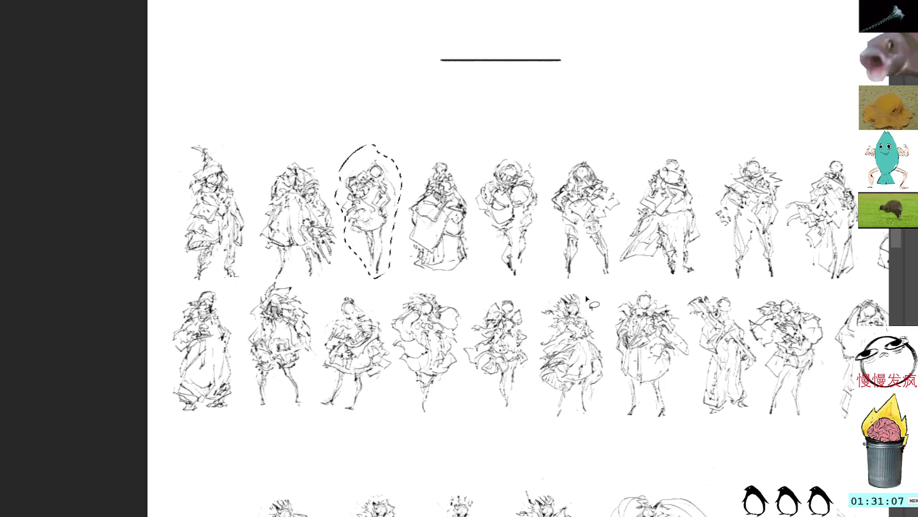
key("ctrl+d")
Step: Pan and zoom across the sheet to the crowned girl's head sketch and the studies below
mouse_move(599, 295)
left_mouse_down()
mouse_move(545, 144)
mouse_move(484, 81)
left_mouse_up()
scroll(560, 146, "down", 2)
mouse_move(563, 148)
left_mouse_down()
mouse_move(564, 56)
mouse_move(604, 79)
left_mouse_up()
scroll(577, 66, "up", 3)
mouse_move(703, 220)
left_mouse_down()
mouse_move(601, 82)
mouse_move(511, 0)
mouse_move(338, 28)
left_mouse_up()
scroll(587, 48, "up", 10)
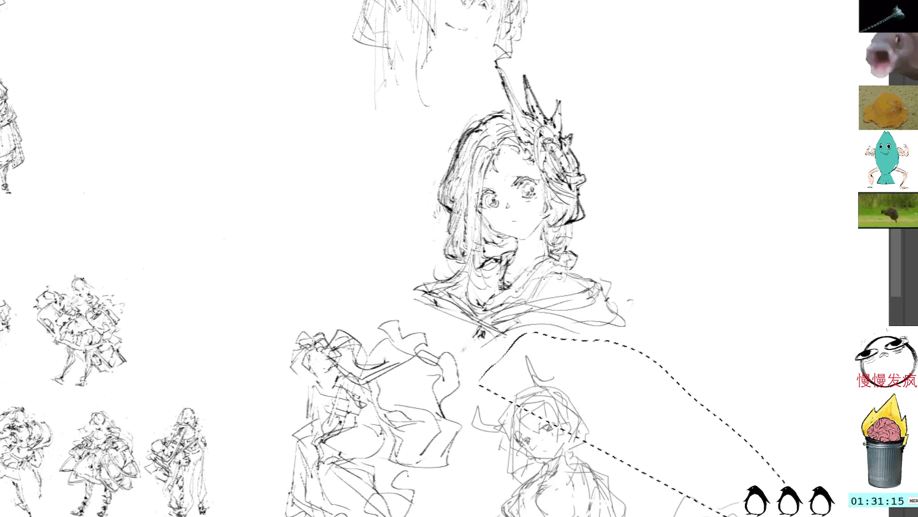
Step: Lasso the girl's head, the crowned head, the figures below and the large standing figure
scroll(586, 300, "up", 10)
mouse_move(463, 194)
left_mouse_down()
mouse_move(378, 514)
mouse_move(510, 493)
mouse_move(605, 325)
mouse_move(509, 157)
left_mouse_up()
scroll(355, 161, "down", 10)
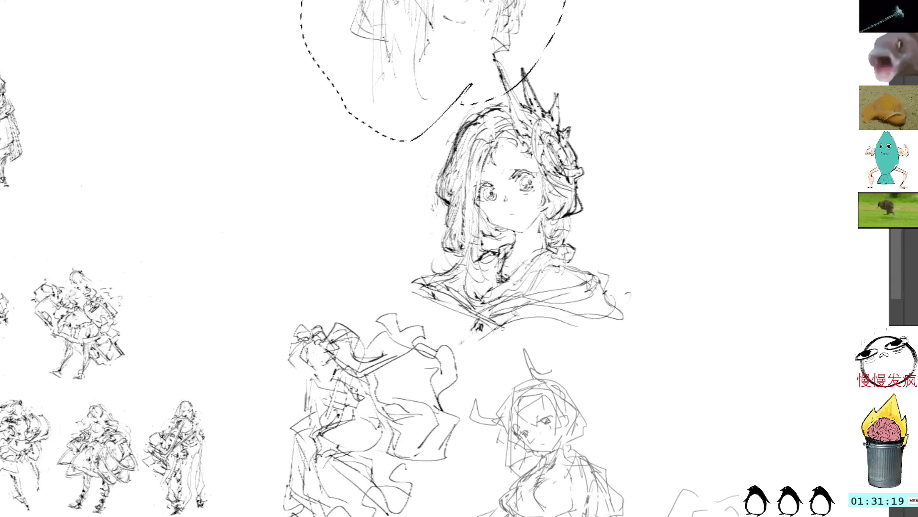
mouse_move(355, 161)
left_mouse_down()
mouse_move(248, 514)
mouse_move(609, 29)
left_mouse_up()
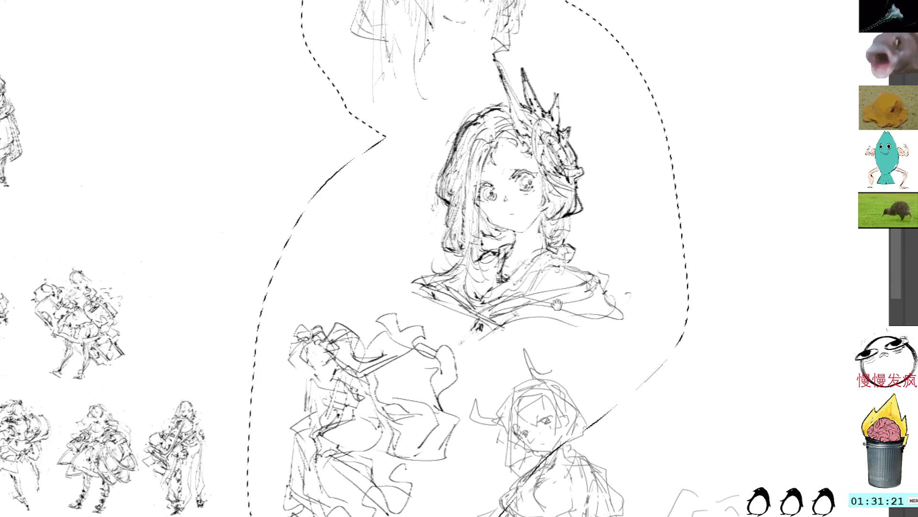
scroll(609, 29, "down", 10)
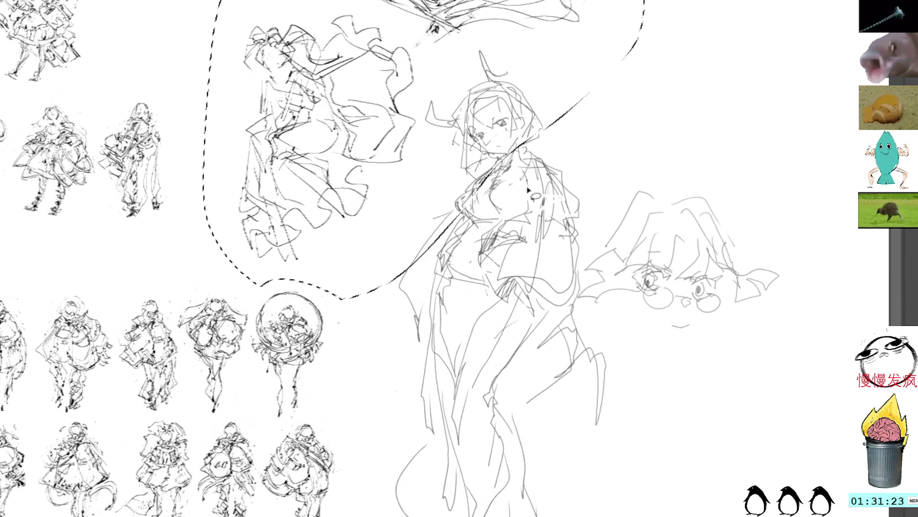
mouse_move(598, 83)
left_mouse_down()
mouse_move(568, 74)
mouse_move(379, 514)
mouse_move(808, 157)
mouse_move(416, 125)
left_mouse_up()
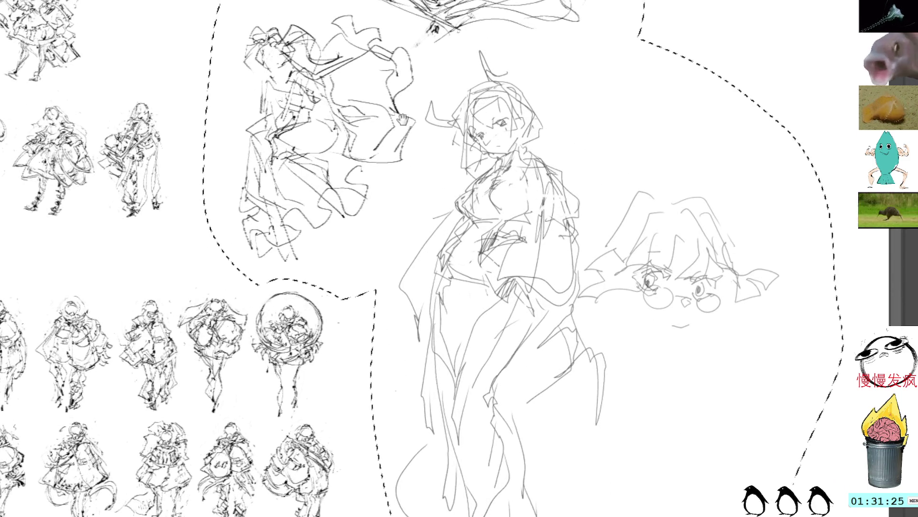
scroll(487, 196, "down", 10)
Step: Shift the selected sketches to the right with Free Transform and confirm the move
key("ctrl+t")
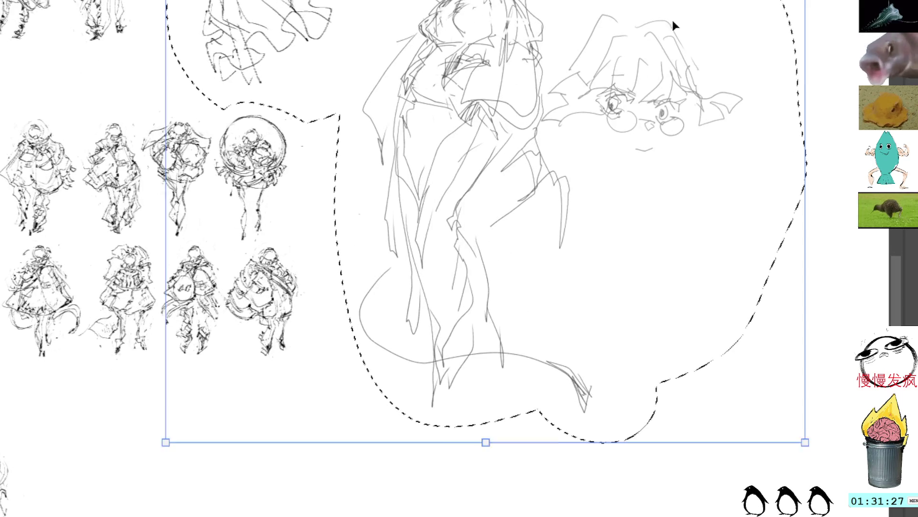
left_click_drag(672, 24, 557, 67)
scroll(557, 67, "down", 5)
scroll(432, 294, "up", 3)
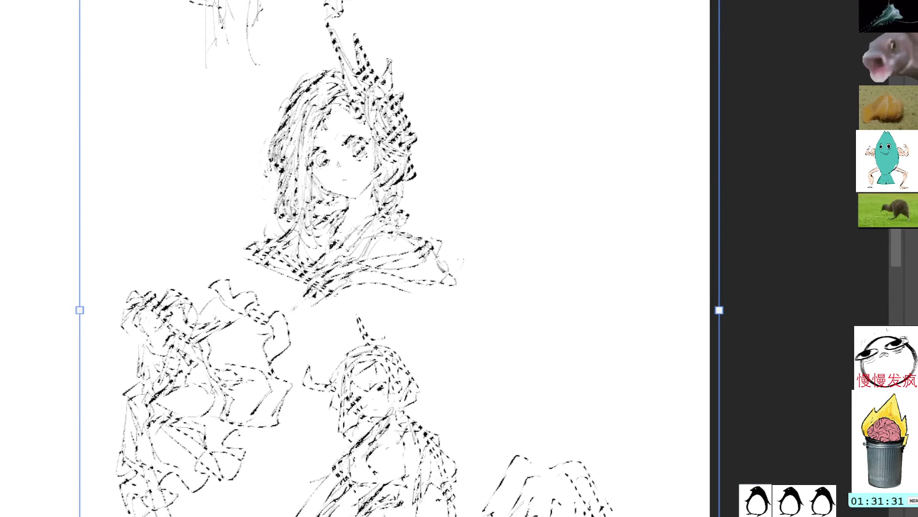
key("Return")
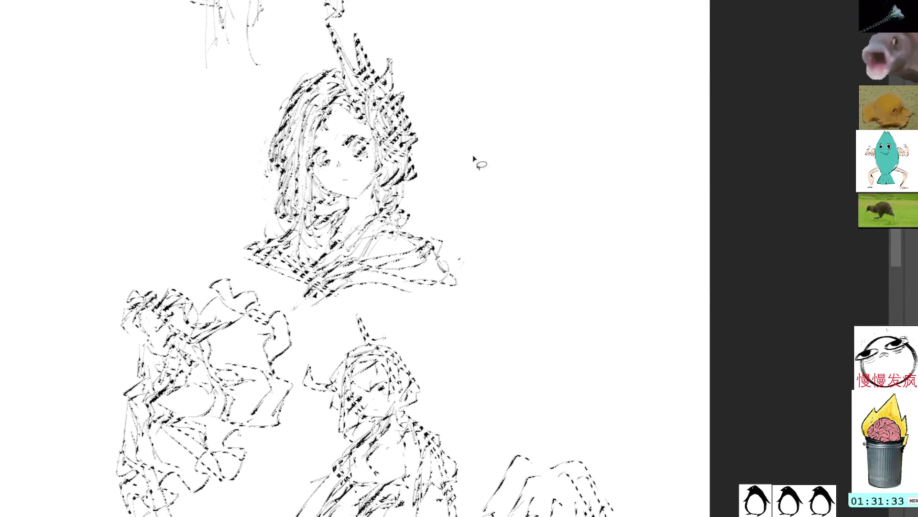
Step: Deselect the moved sketches and pan over to the empty canvas beside the figure rows
key("ctrl+d")
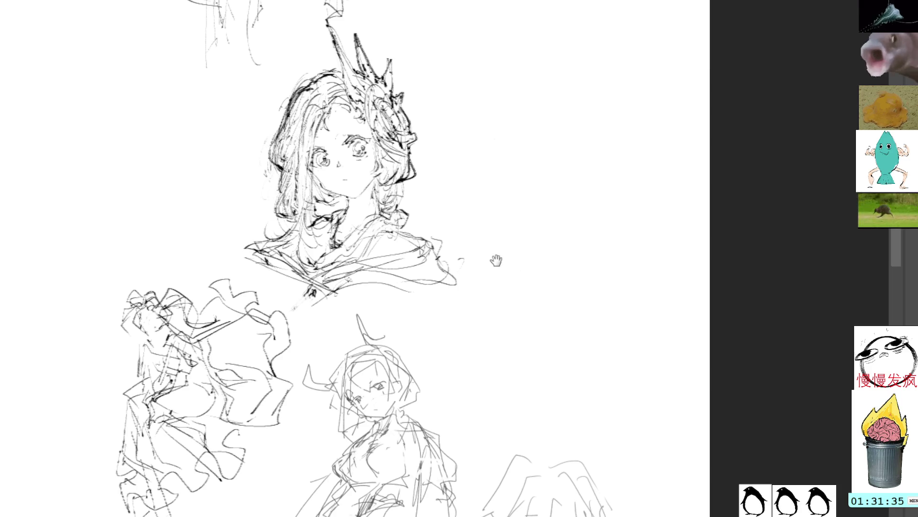
left_click_drag(165, 258, 543, 254)
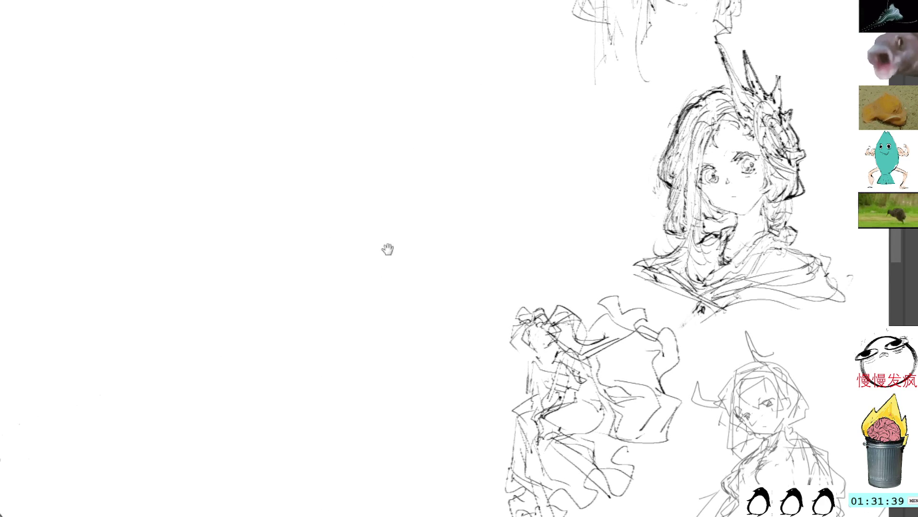
mouse_move(388, 247)
left_mouse_down()
mouse_move(572, 207)
mouse_move(454, 200)
mouse_move(443, 267)
left_mouse_up()
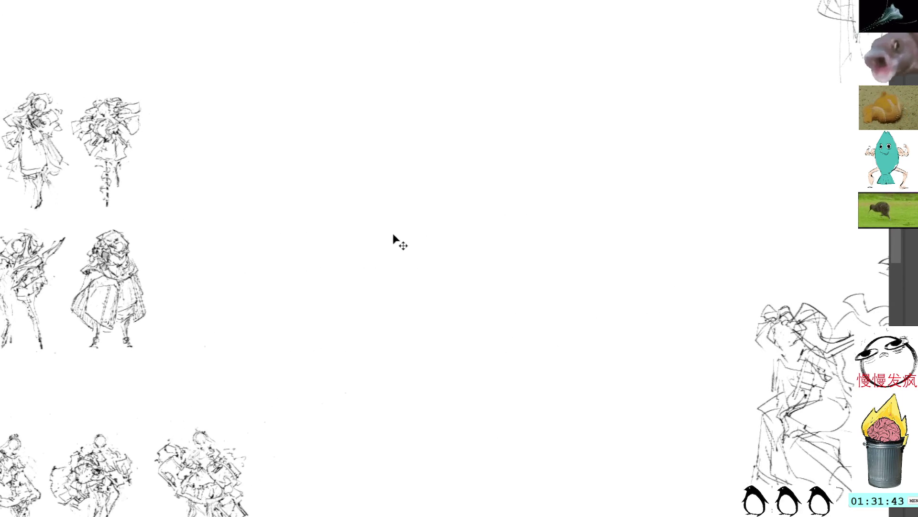
Step: Paste the copied standing figure into the empty space, then try and undo a stroke to its left
key("ctrl+v")
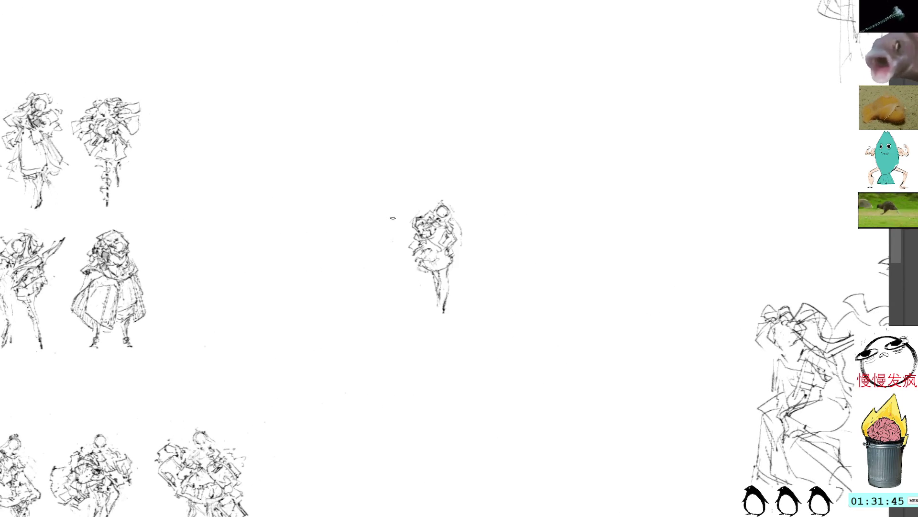
left_click_drag(394, 211, 401, 224)
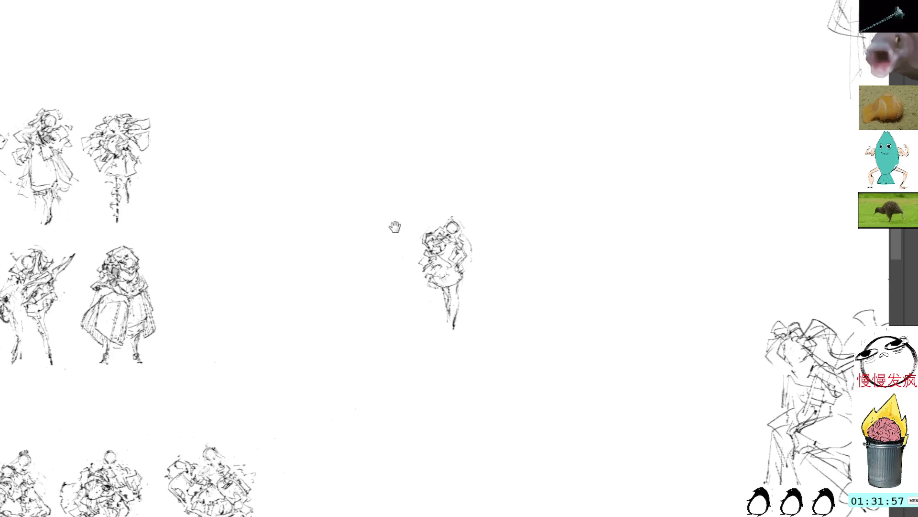
mouse_move(395, 226)
left_mouse_down()
mouse_move(417, 260)
mouse_move(412, 236)
left_mouse_up()
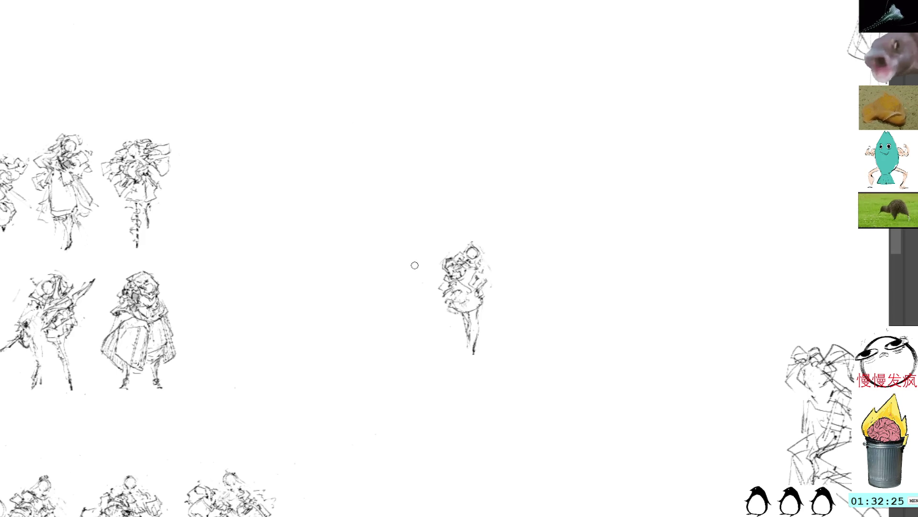
mouse_move(433, 283)
left_mouse_down()
mouse_move(413, 296)
mouse_move(435, 299)
left_mouse_up()
key("ctrl+z")
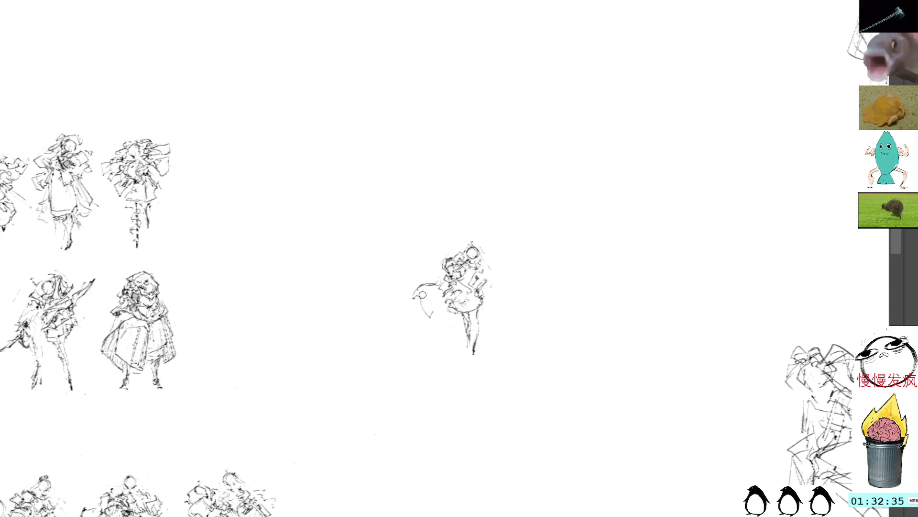
Step: Clear the stray marks and sketch a wavy outstretched arm on the figure's left side
left_click_drag(421, 282, 420, 282)
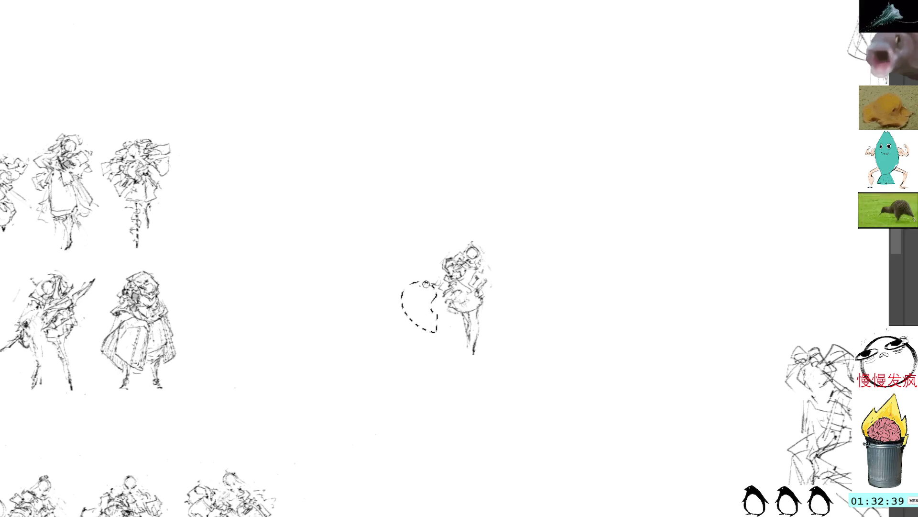
key("ctrl+d")
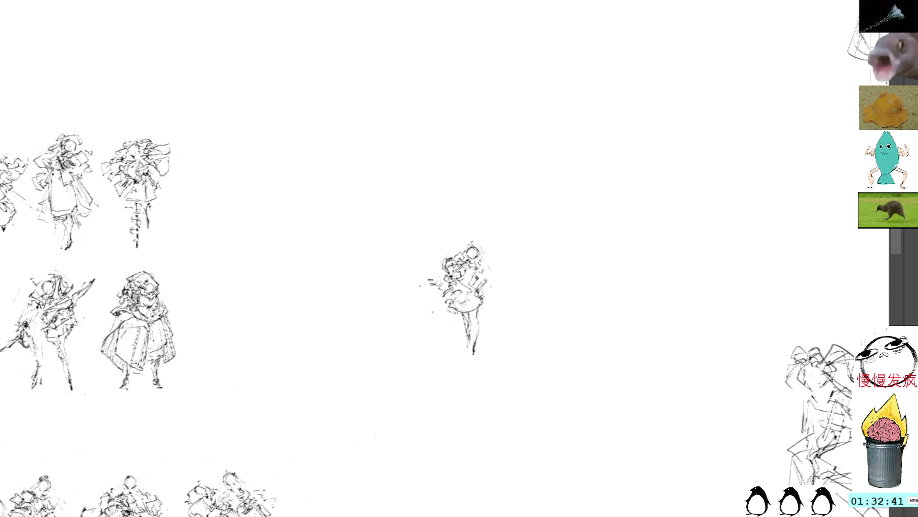
left_click_drag(418, 300, 437, 313)
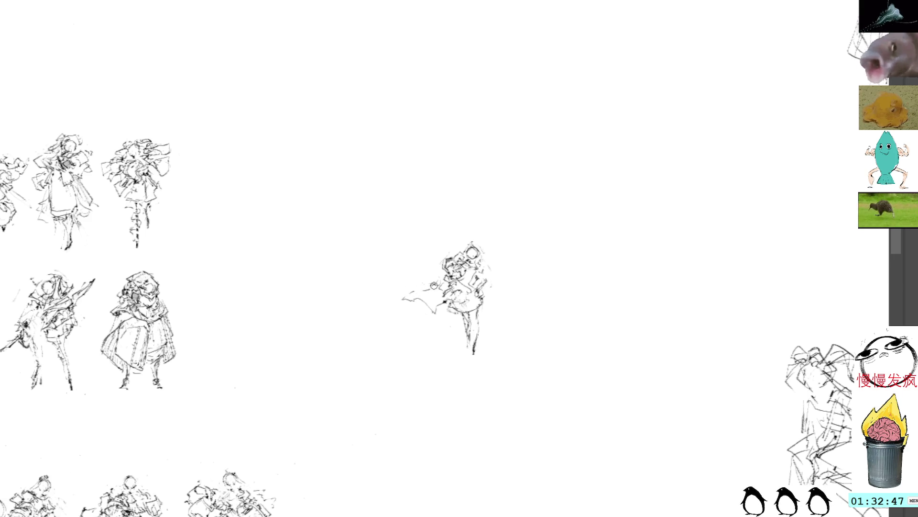
mouse_move(410, 292)
left_mouse_down()
mouse_move(435, 295)
mouse_move(445, 312)
mouse_move(399, 298)
left_mouse_up()
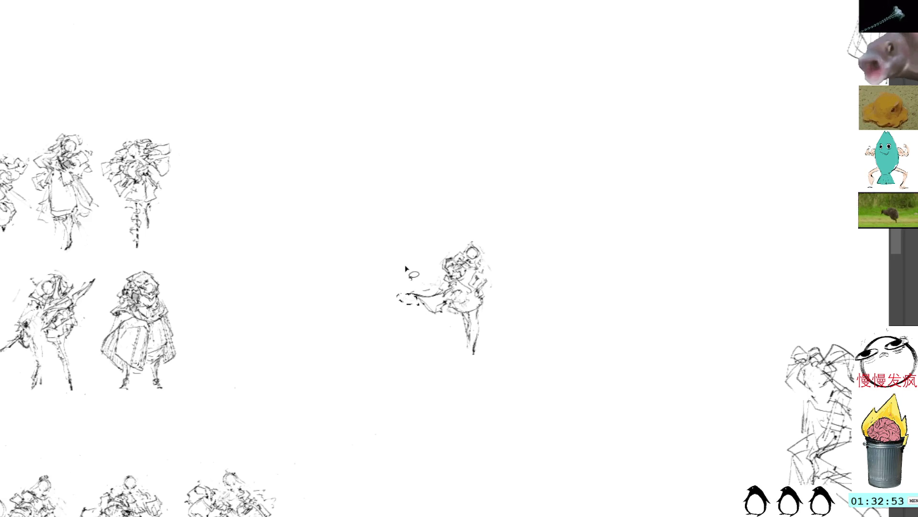
key("ctrl+z")
Step: Build up the arm with dark strokes and add strokes at the right arm and head
mouse_move(432, 292)
left_mouse_down()
mouse_move(443, 297)
mouse_move(441, 285)
left_mouse_up()
left_click_drag(437, 287, 442, 280)
mouse_move(437, 289)
left_mouse_down()
mouse_move(452, 286)
mouse_move(446, 258)
left_mouse_up()
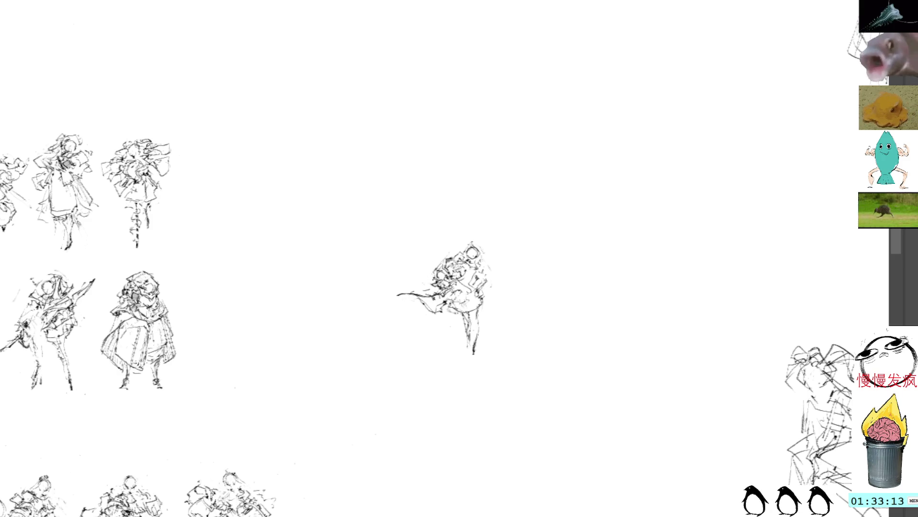
left_click_drag(489, 279, 496, 287)
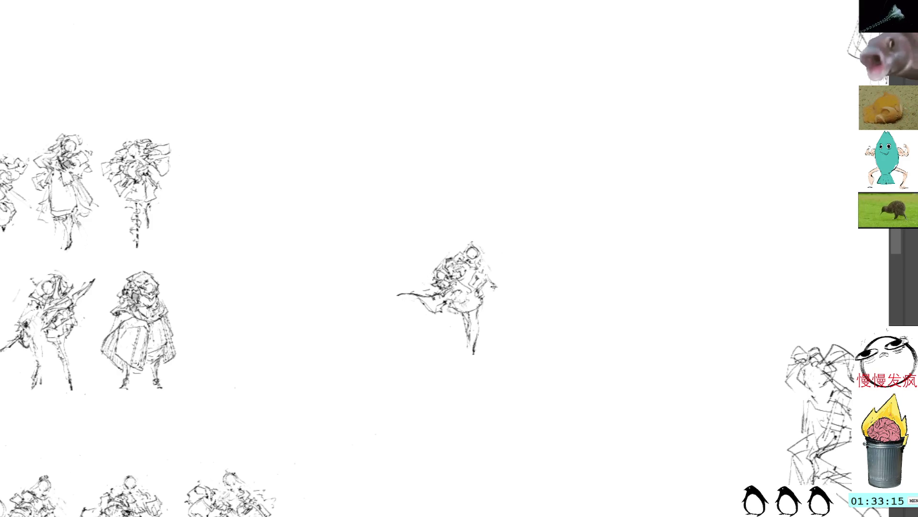
left_click_drag(457, 244, 476, 277)
Step: Undo the strokes around the head, erase the arm's left tip, and adjust the lower leg
key("ctrl+z")
key("ctrl+z")
key("ctrl+z")
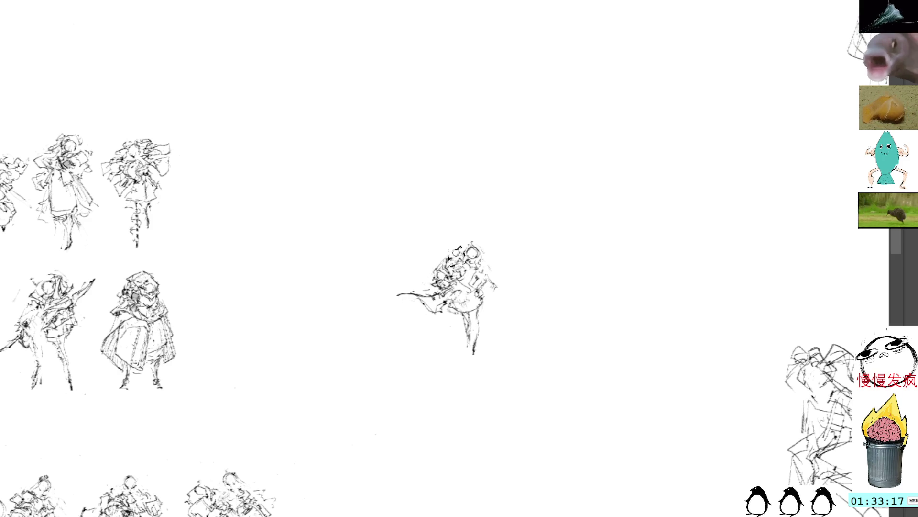
key("ctrl+z")
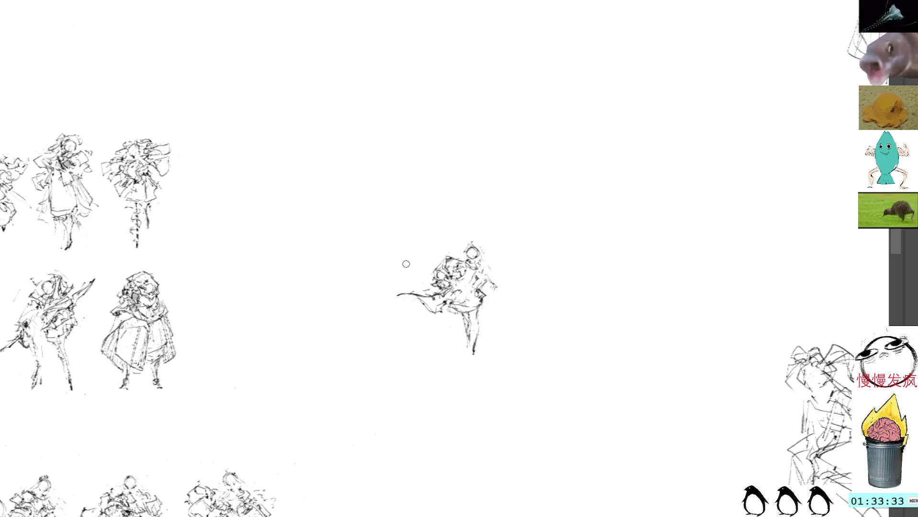
left_click_drag(395, 290, 420, 293)
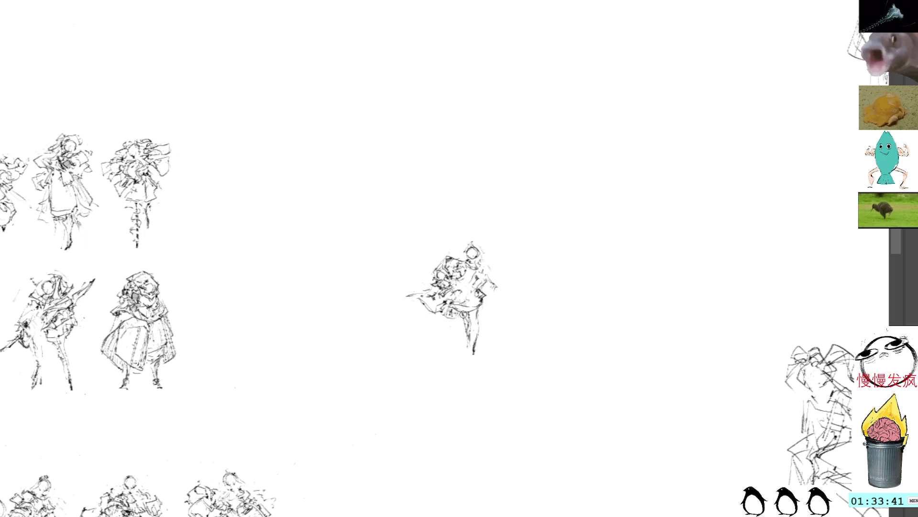
mouse_move(478, 316)
left_mouse_down()
mouse_move(495, 327)
mouse_move(473, 357)
mouse_move(483, 305)
left_mouse_up()
key("ctrl+d")
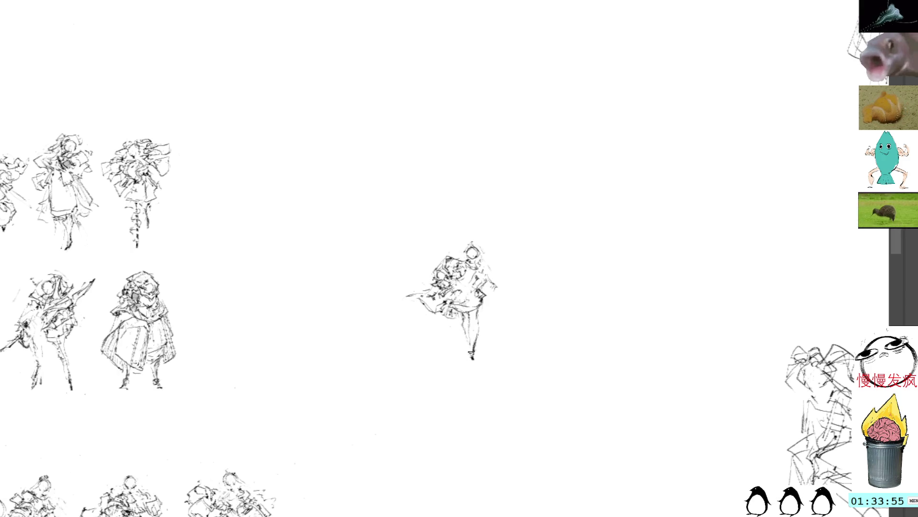
Step: Move the whole central figure left and down, then add a small dash near its head
key("l")
mouse_move(470, 219)
left_mouse_down()
mouse_move(517, 365)
mouse_move(477, 213)
left_mouse_up()
left_click_drag(478, 248, 379, 307)
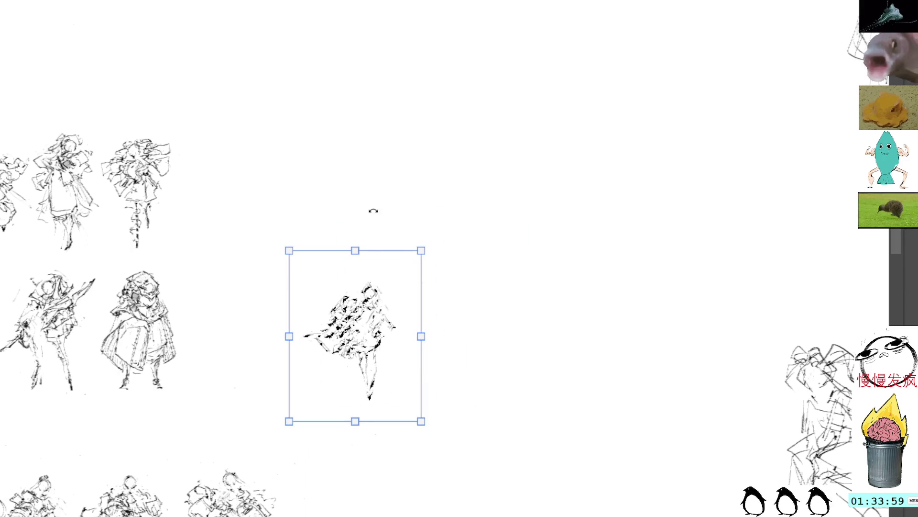
key("Return")
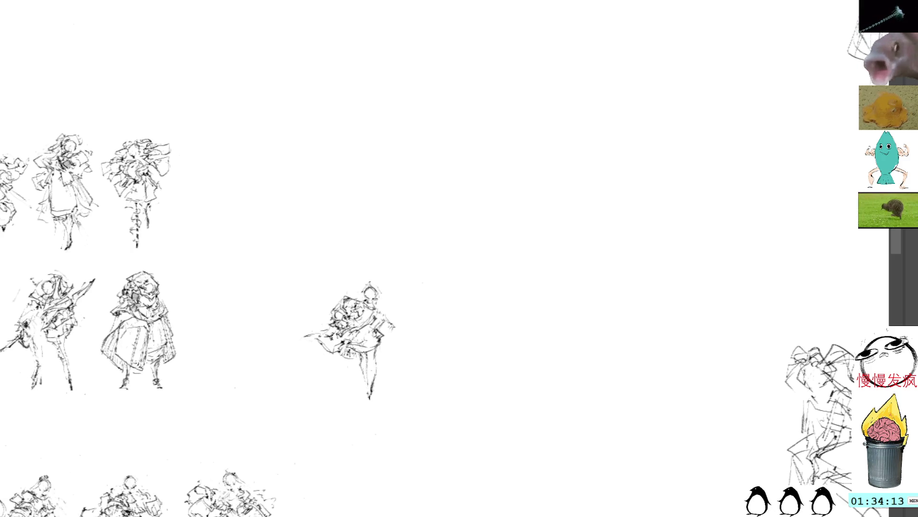
left_click_drag(384, 304, 381, 306)
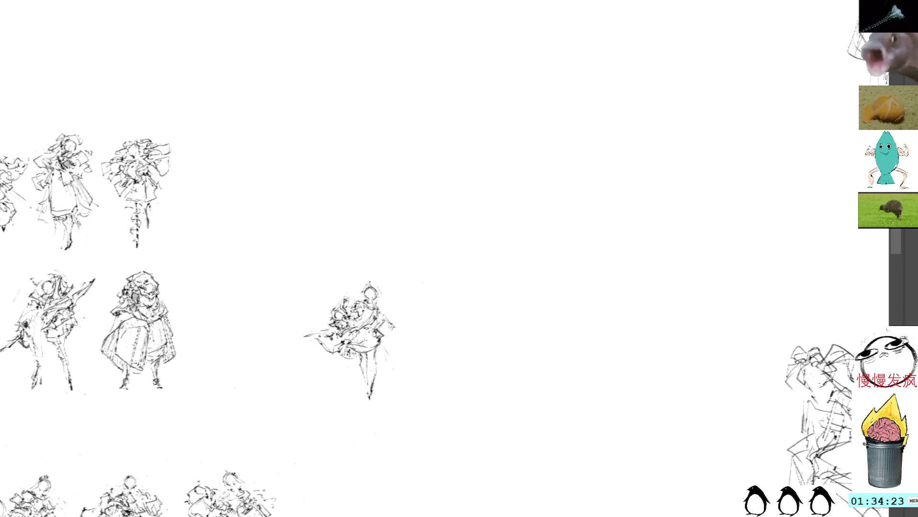
Step: Reposition the lassoed lower-left fragment of the middle figure with Free Transform
mouse_move(338, 366)
left_mouse_down()
mouse_move(346, 351)
mouse_move(335, 330)
mouse_move(311, 368)
mouse_move(410, 371)
mouse_move(400, 371)
left_mouse_up()
key("ctrl+t")
key("Return")
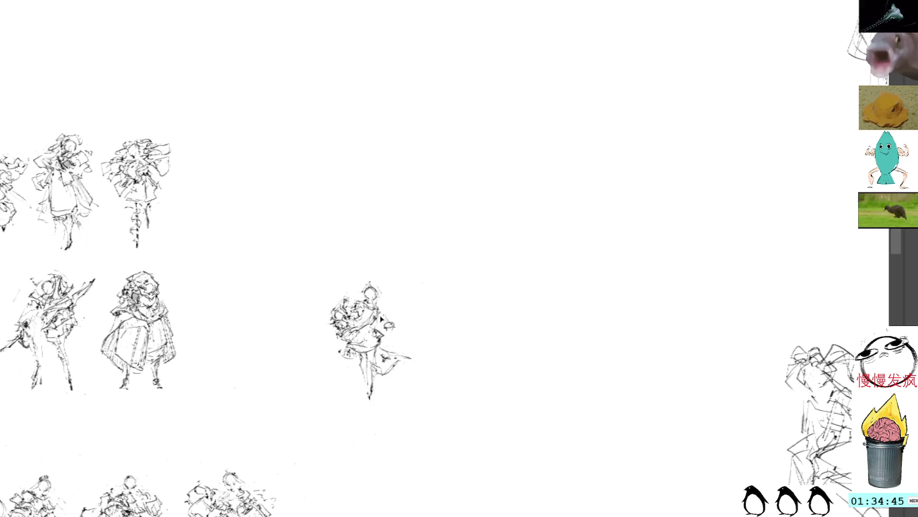
Step: Draw a new standing gestural figure just right of the middle figure
left_click_drag(380, 309, 392, 336)
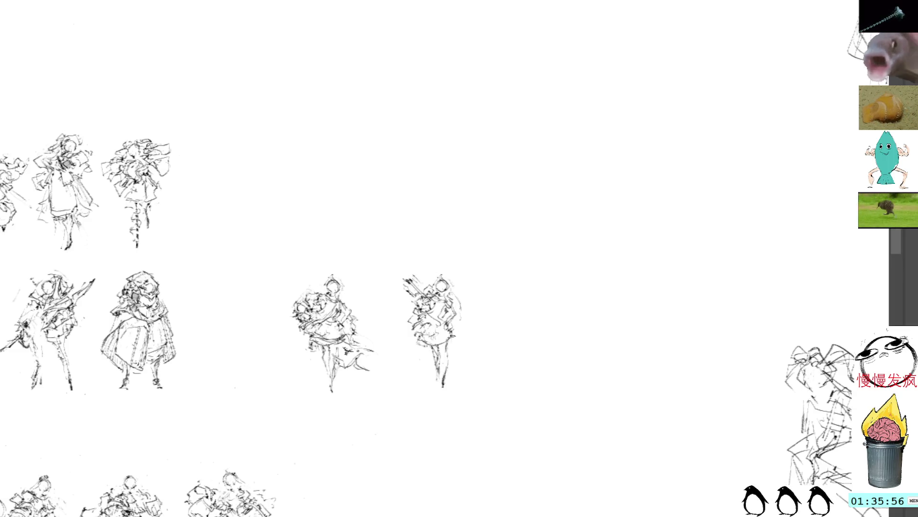
Step: Draw a long diagonal sword from the figure's shoulder, thickened with parallel strokes, removing a stray loop
left_click_drag(450, 332, 487, 367)
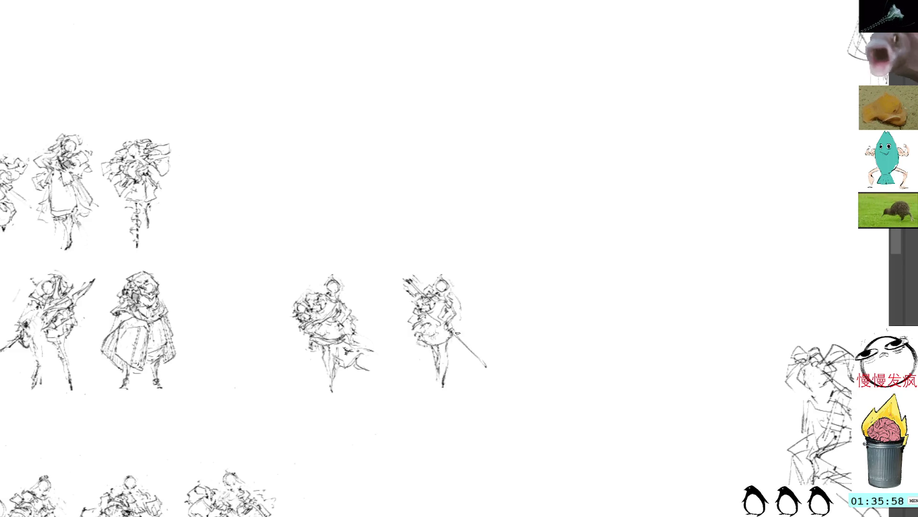
left_click_drag(461, 338, 490, 366)
left_click_drag(450, 318, 478, 349)
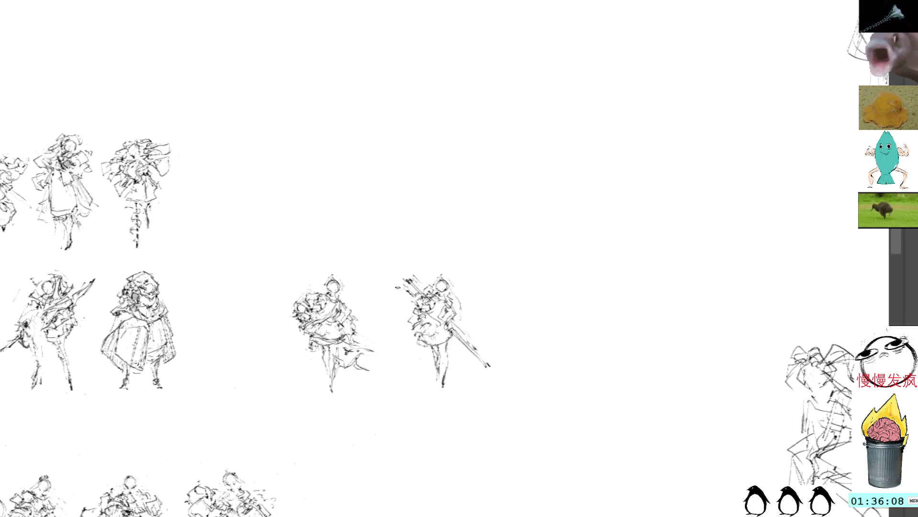
left_click_drag(401, 291, 402, 299)
key("ctrl+z")
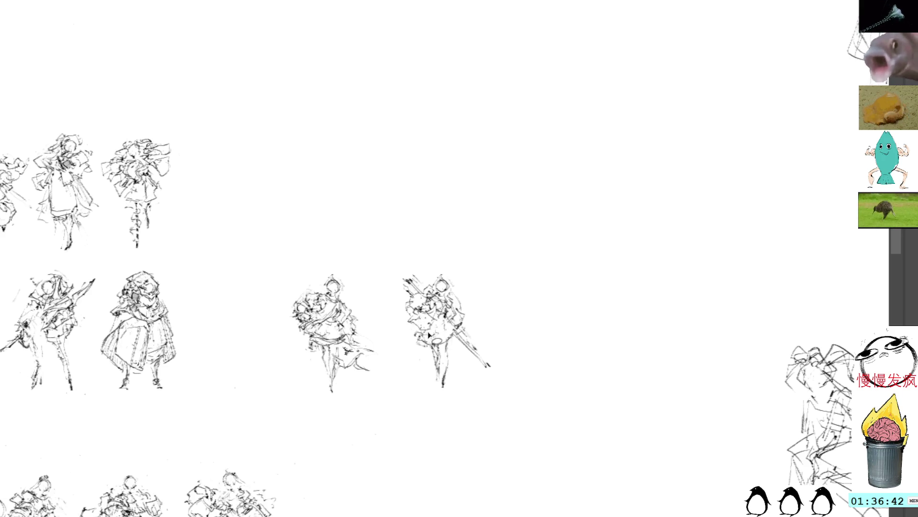
Step: Delete the sword figure's lower body and add fresh strokes to its upper right side
left_click_drag(430, 335, 435, 352)
key("ctrl+z")
key("ctrl+z")
key("ctrl+z")
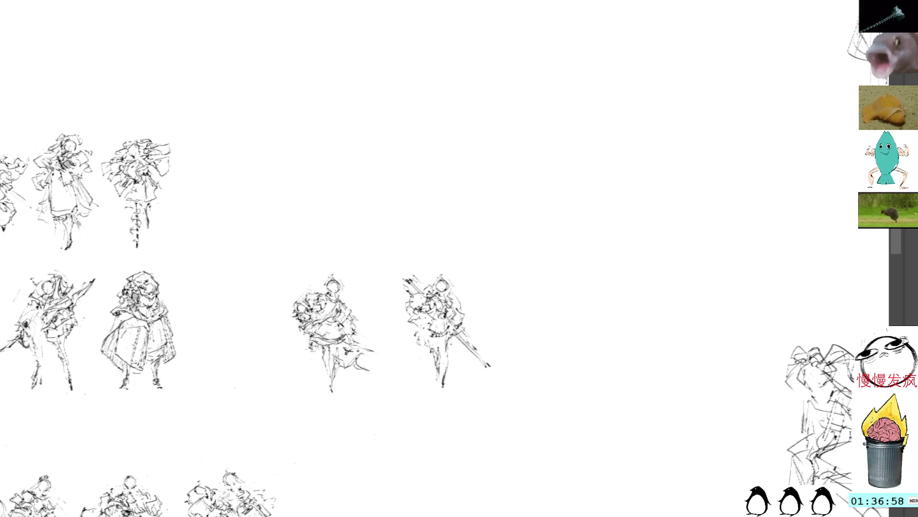
mouse_move(451, 341)
left_mouse_down()
mouse_move(428, 361)
mouse_move(466, 394)
mouse_move(452, 337)
left_mouse_up()
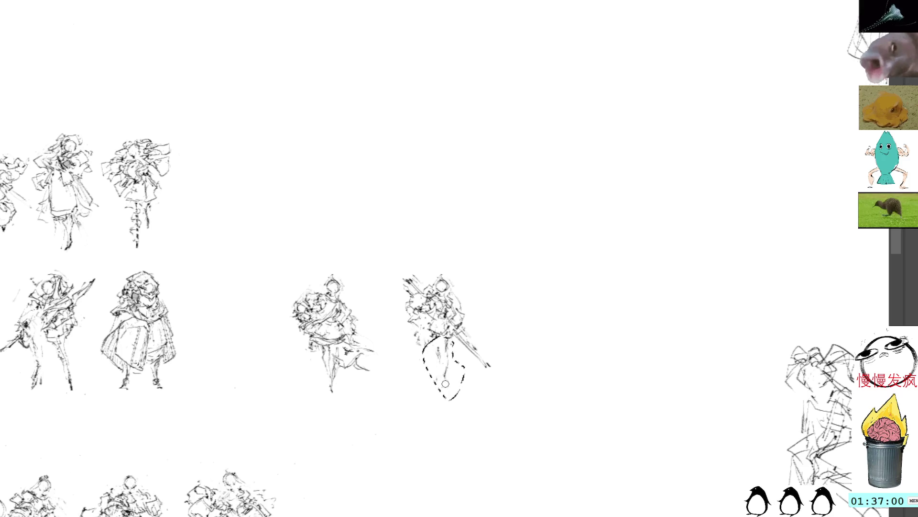
key("Delete")
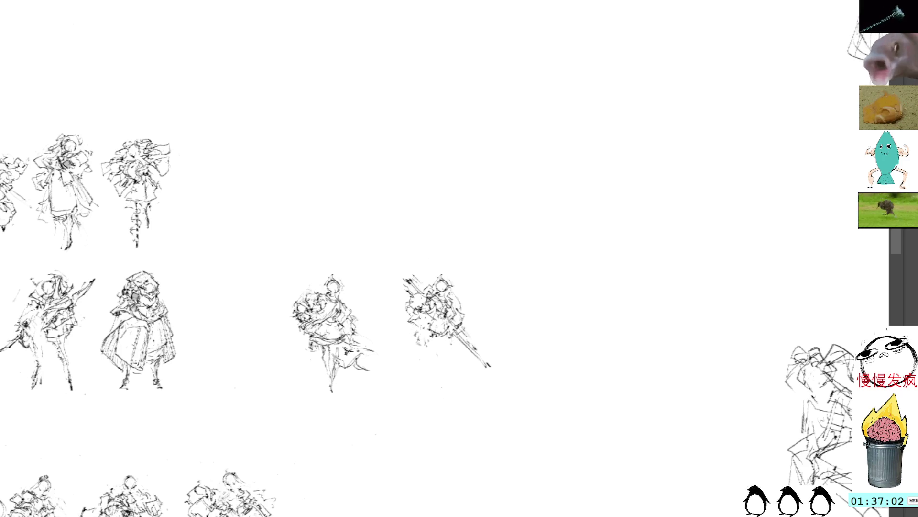
mouse_move(454, 298)
left_mouse_down()
mouse_move(471, 305)
mouse_move(465, 287)
mouse_move(458, 302)
mouse_move(470, 301)
left_mouse_up()
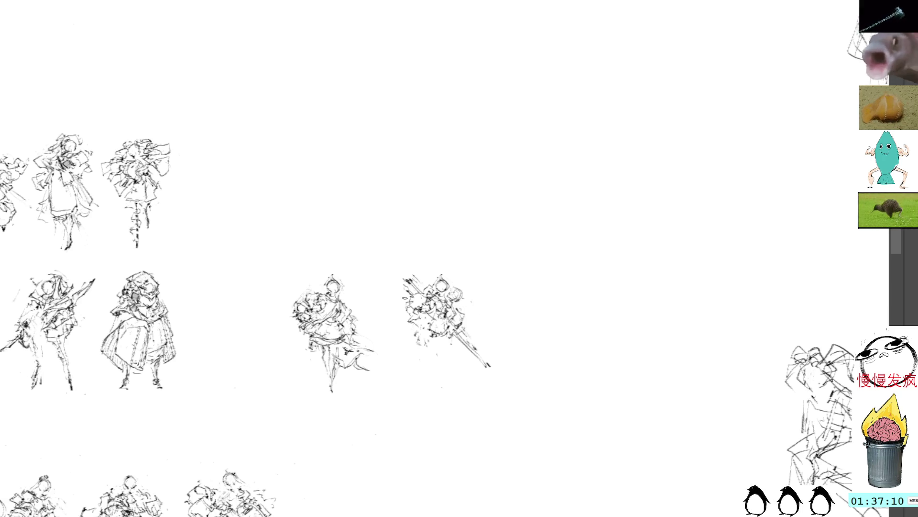
Step: Redraw the sword figure's legs full-length and undo the last short strokes beside it
mouse_move(407, 298)
left_mouse_down()
mouse_move(388, 309)
mouse_move(413, 282)
mouse_move(433, 280)
left_mouse_up()
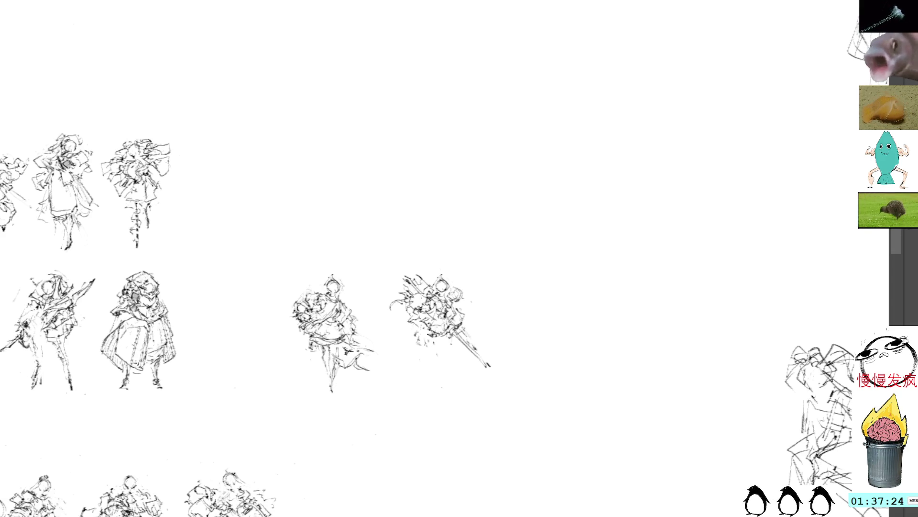
left_click_drag(432, 329, 443, 373)
left_click_drag(452, 339, 460, 380)
left_click_drag(432, 347, 434, 383)
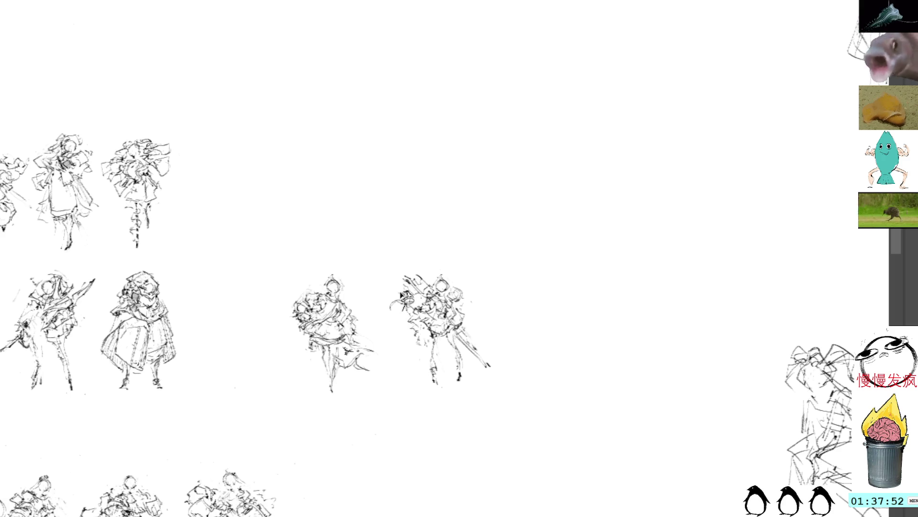
key("ctrl+z")
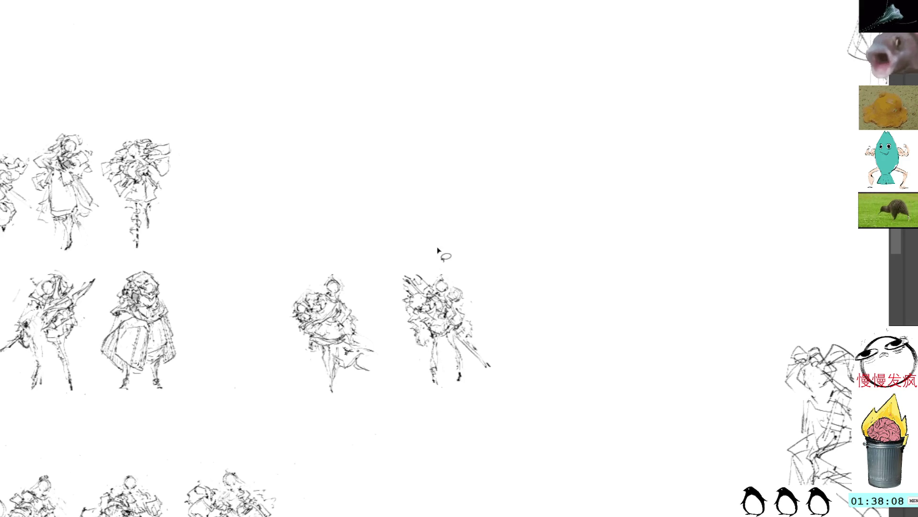
Step: Move the selected right figure up above its neighbour with Free Transform
key("ctrl+t")
mouse_move(461, 332)
left_mouse_down()
mouse_move(428, 341)
mouse_move(350, 223)
left_mouse_up()
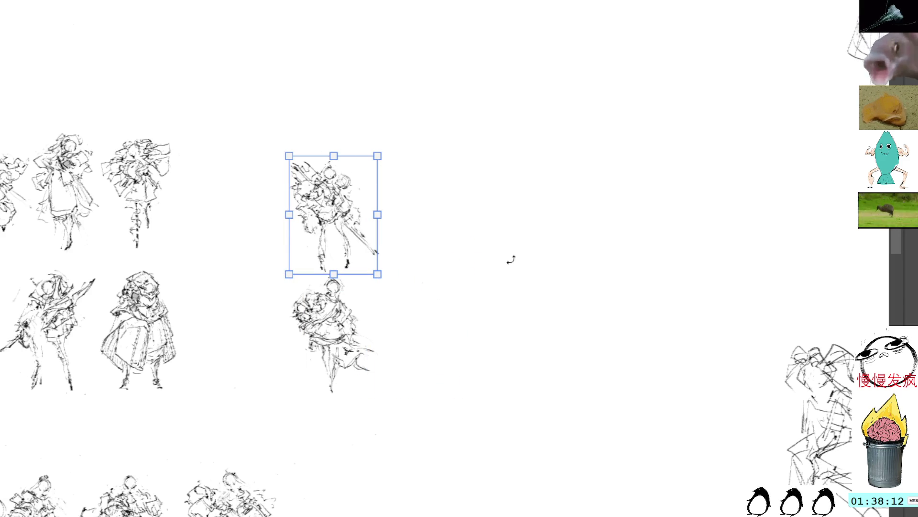
key("Return")
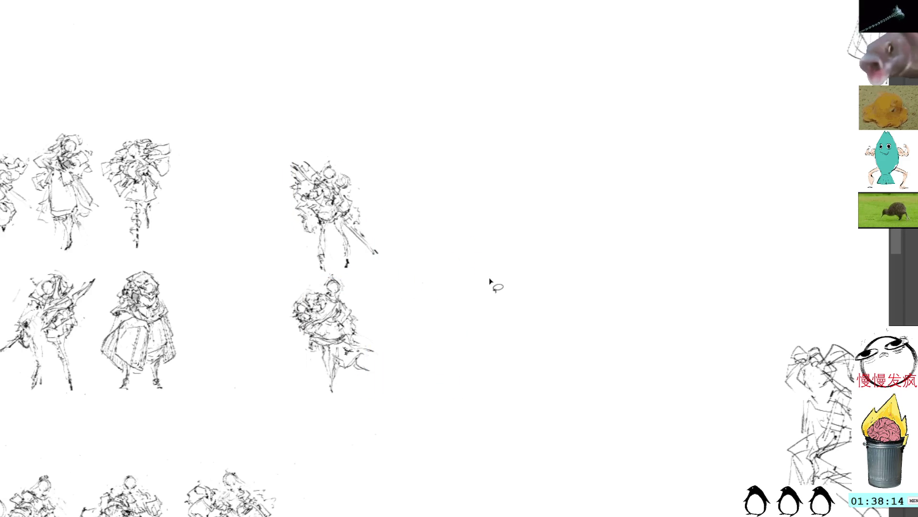
Step: Paste a copy of the figure and place it down-right in the middle row
key("ctrl+v")
key("ctrl+t")
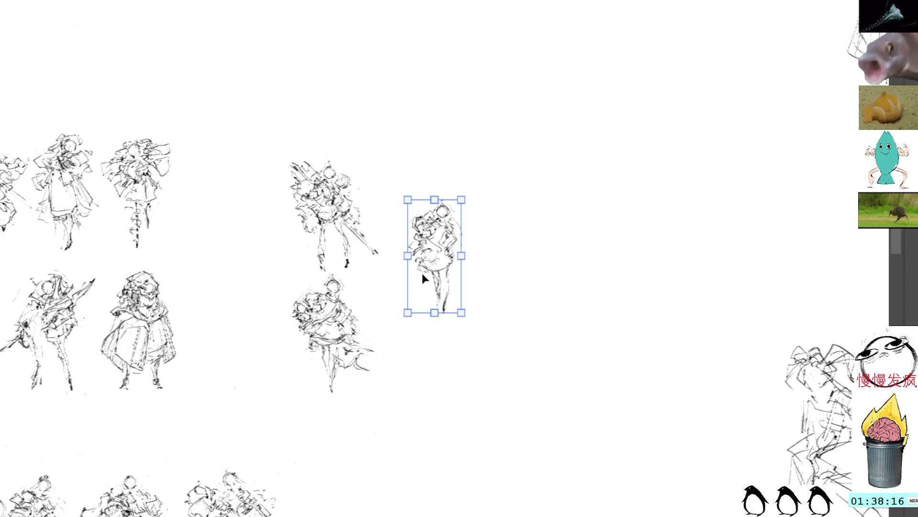
left_click_drag(451, 289, 475, 330)
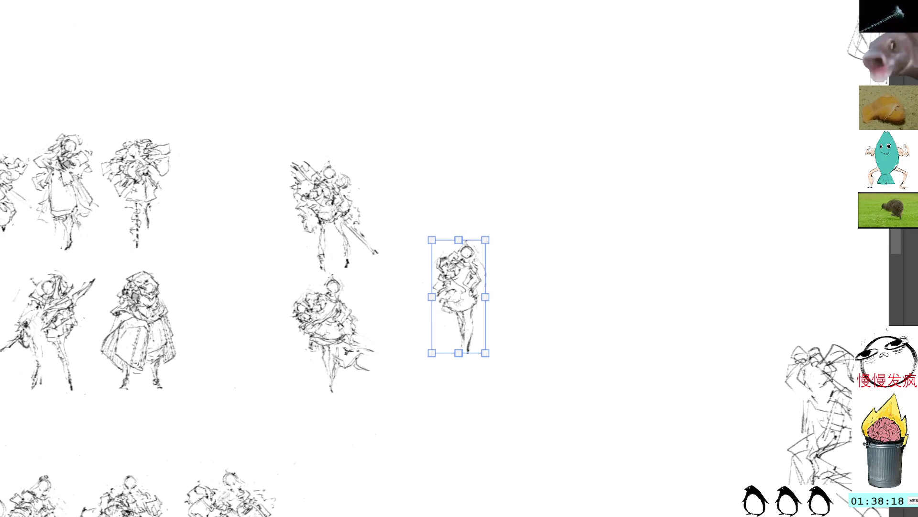
key("Return")
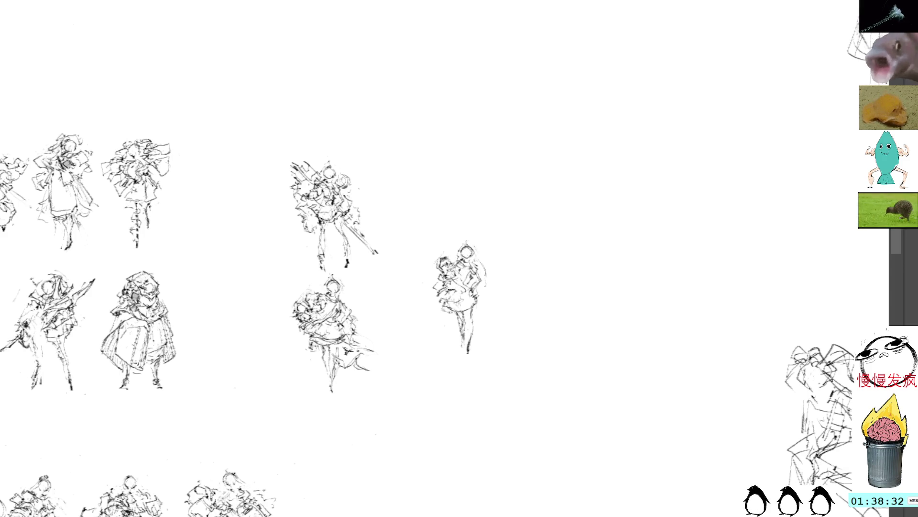
Step: Try skirt and leg strokes on the pasted figure, undoing the ones that don't work
mouse_move(482, 296)
left_mouse_down()
mouse_move(452, 306)
mouse_move(478, 352)
mouse_move(464, 344)
mouse_move(462, 311)
mouse_move(476, 302)
mouse_move(473, 352)
left_mouse_up()
key("ctrl+z")
key("ctrl+z")
key("ctrl+z")
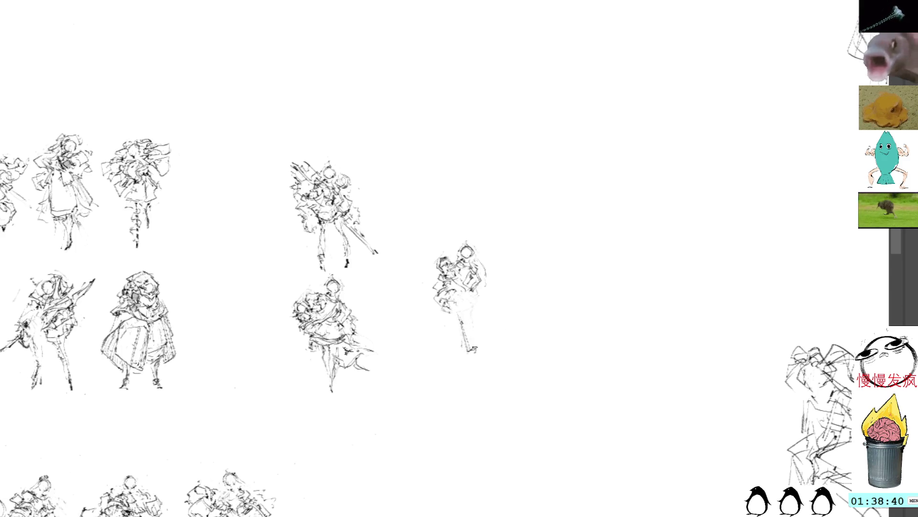
left_click_drag(478, 306, 476, 362)
key("ctrl+z")
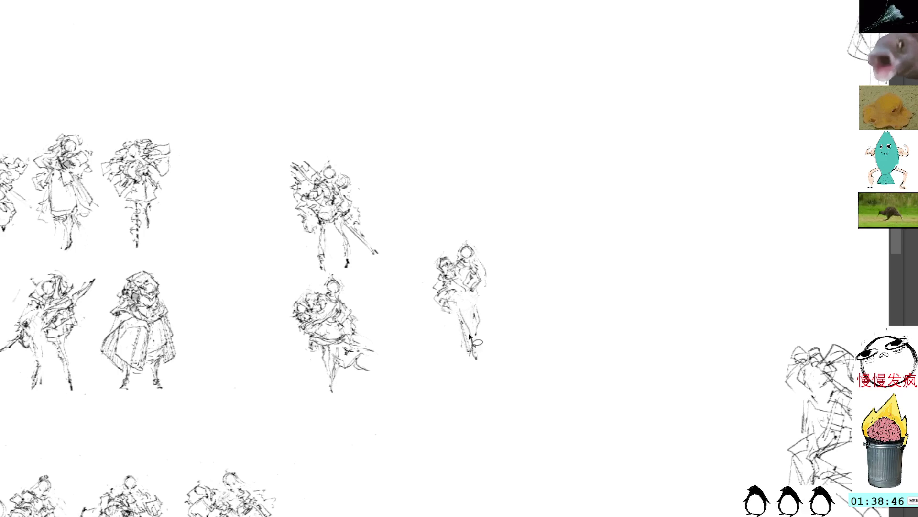
Step: Ink the foot at the bottom of the leg and the figure's left hand
key("ctrl+z")
key("ctrl+z")
key("ctrl+z")
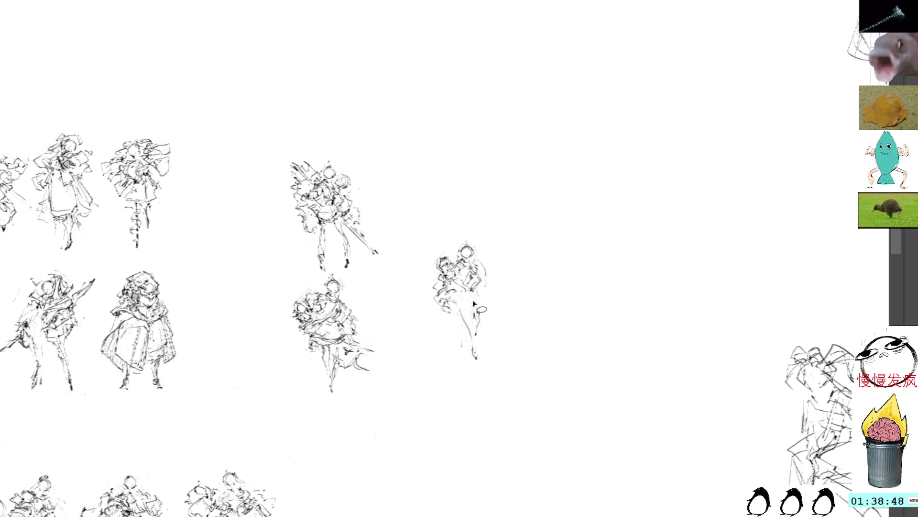
left_click_drag(476, 353, 476, 361)
mouse_move(439, 276)
left_mouse_down()
mouse_move(430, 279)
mouse_move(430, 297)
mouse_move(417, 301)
mouse_move(457, 324)
left_mouse_up()
key("ctrl+z")
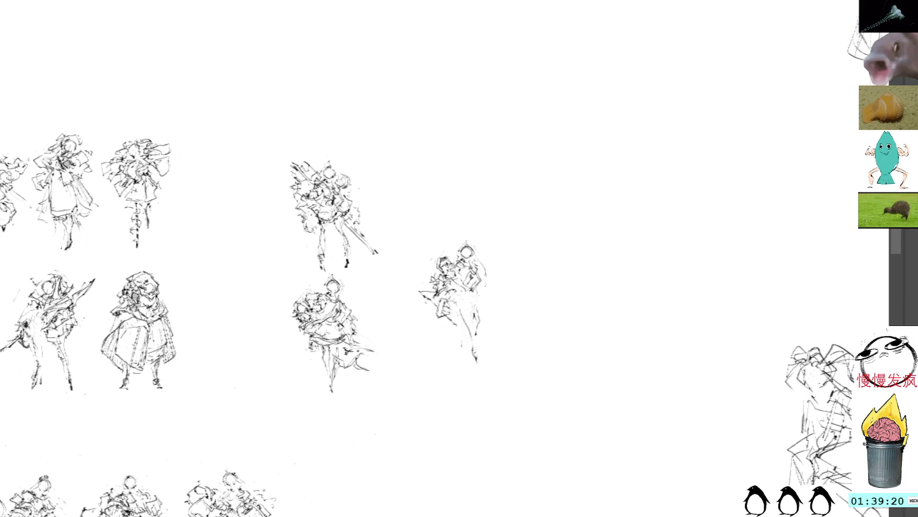
Step: Add a stroke on the figure's right edge and a mark near its face, dropping a stray head curve
left_click_drag(490, 288, 488, 312)
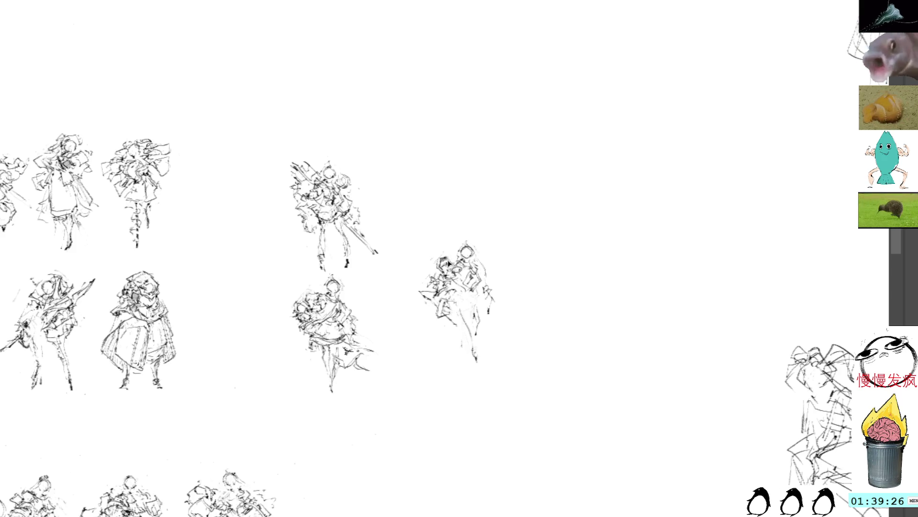
left_click_drag(446, 251, 424, 266)
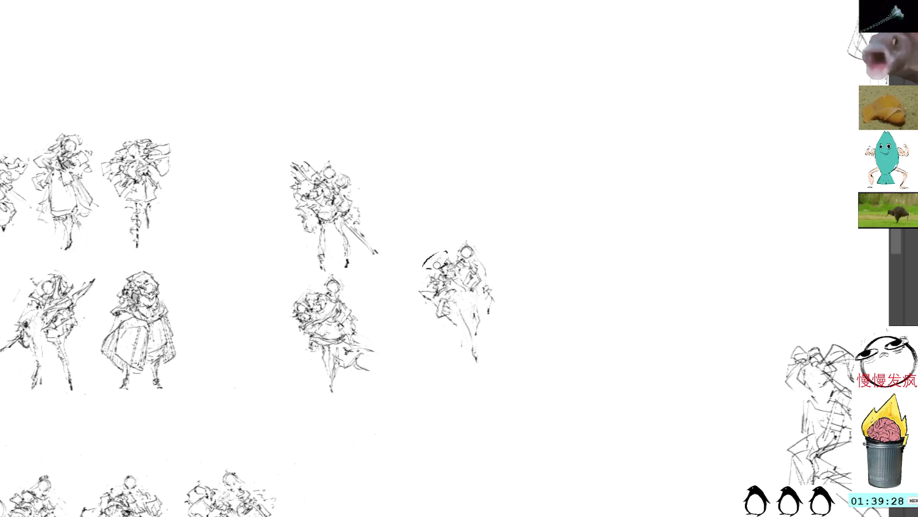
key("ctrl+z")
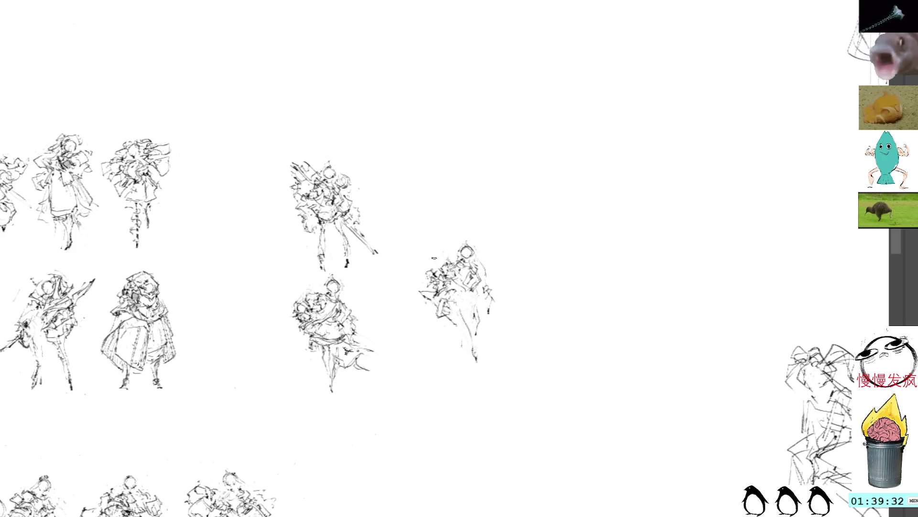
mouse_move(478, 265)
left_mouse_down()
mouse_move(484, 296)
mouse_move(499, 296)
left_mouse_up()
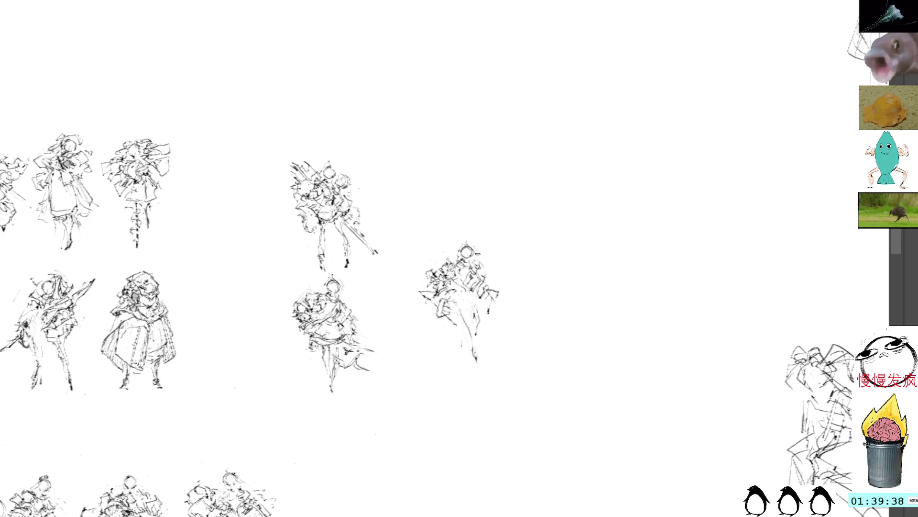
Step: Add short strokes beside the head, across the body and on the face, then select the figure
left_click_drag(477, 254, 490, 287)
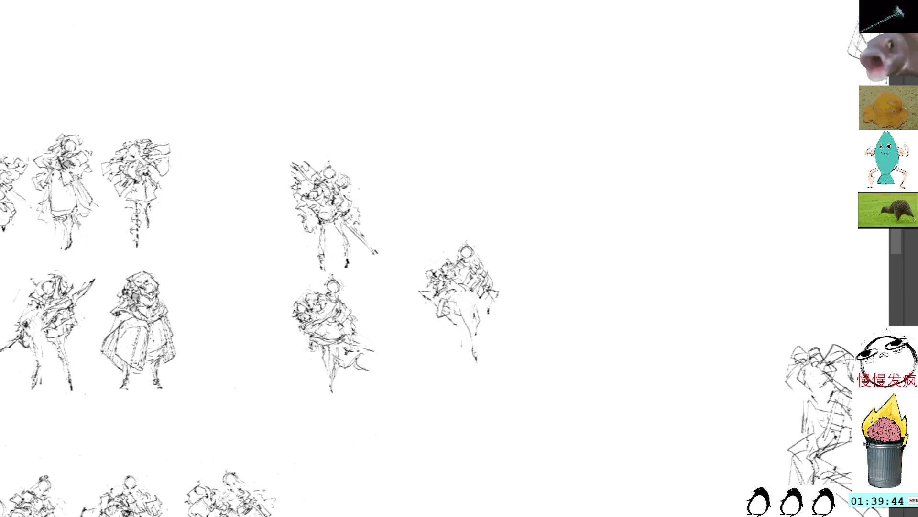
mouse_move(455, 299)
left_mouse_down()
mouse_move(472, 295)
mouse_move(475, 278)
left_mouse_up()
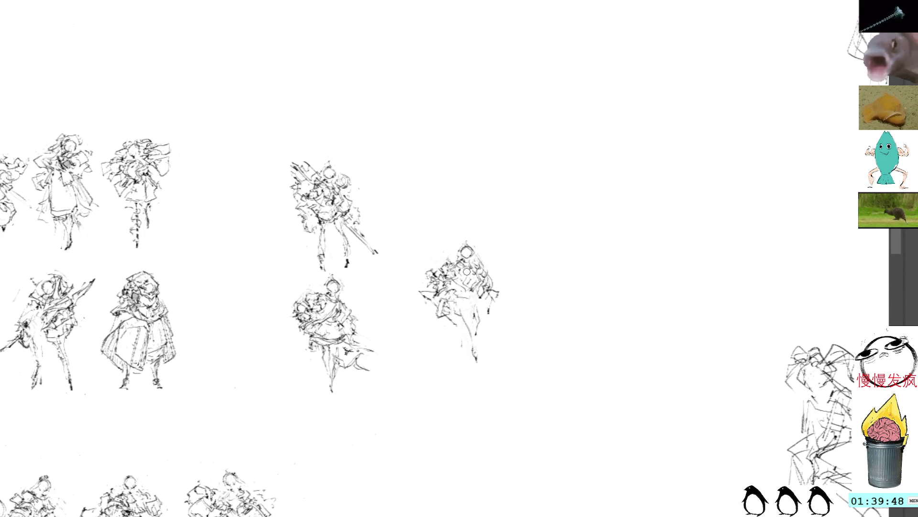
left_click_drag(469, 267, 474, 273)
left_click_drag(468, 275, 475, 293)
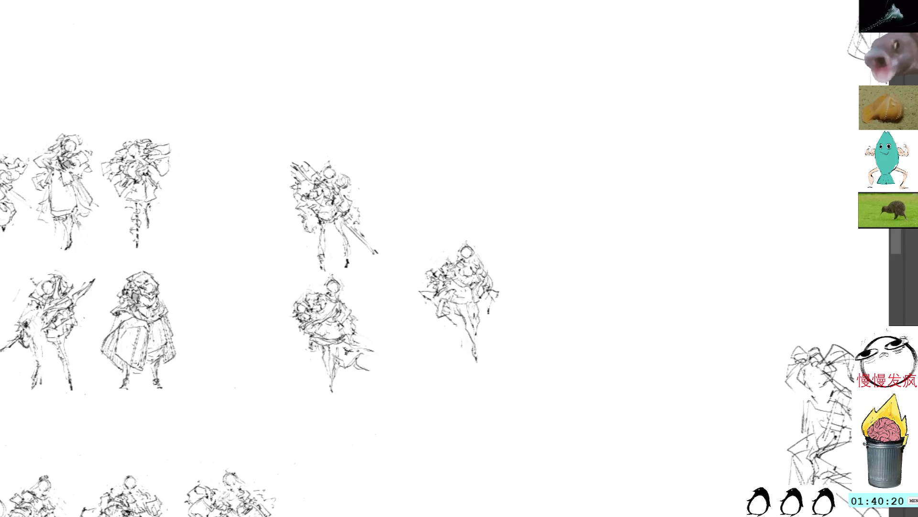
mouse_move(466, 228)
left_mouse_down()
mouse_move(406, 266)
mouse_move(519, 266)
mouse_move(466, 230)
left_mouse_up()
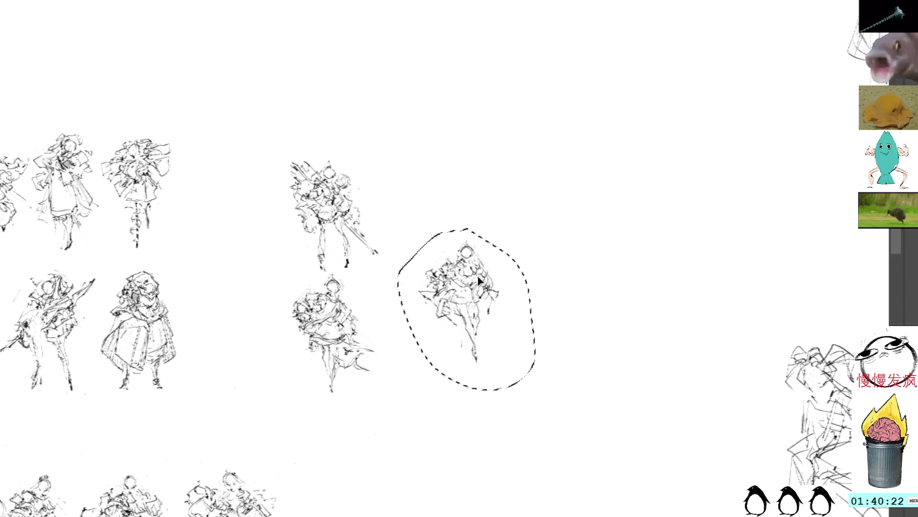
Step: Move the right figure down and left beside the second-row figure, then add strokes to its raised hand
key("ctrl+t")
mouse_move(475, 279)
left_mouse_down()
mouse_move(423, 317)
mouse_move(421, 306)
left_mouse_up()
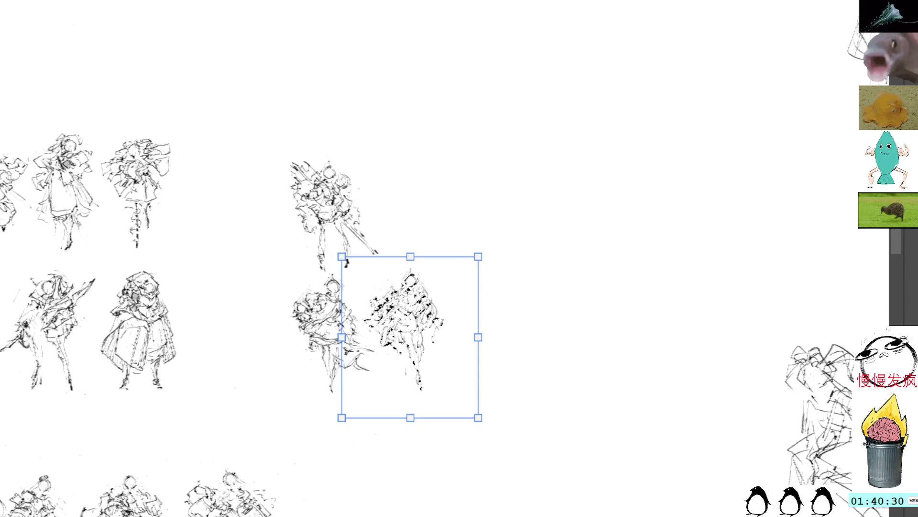
key("Return")
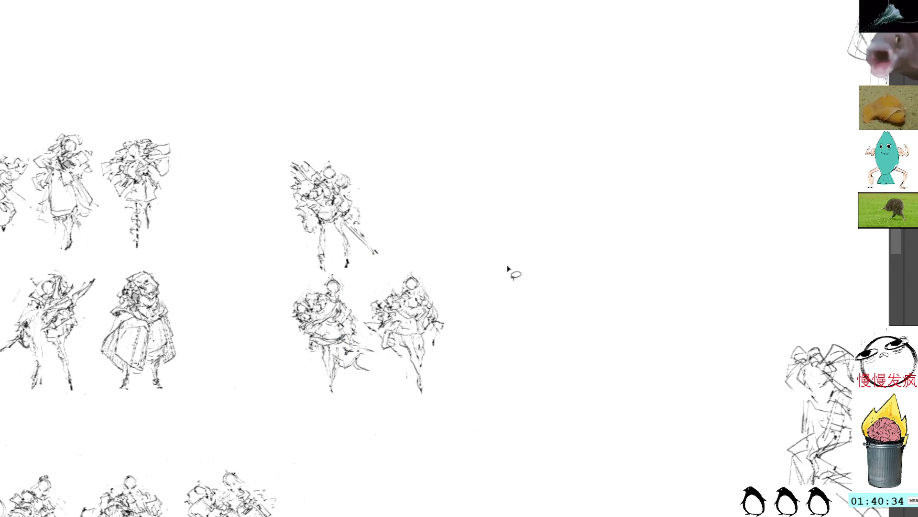
key("b")
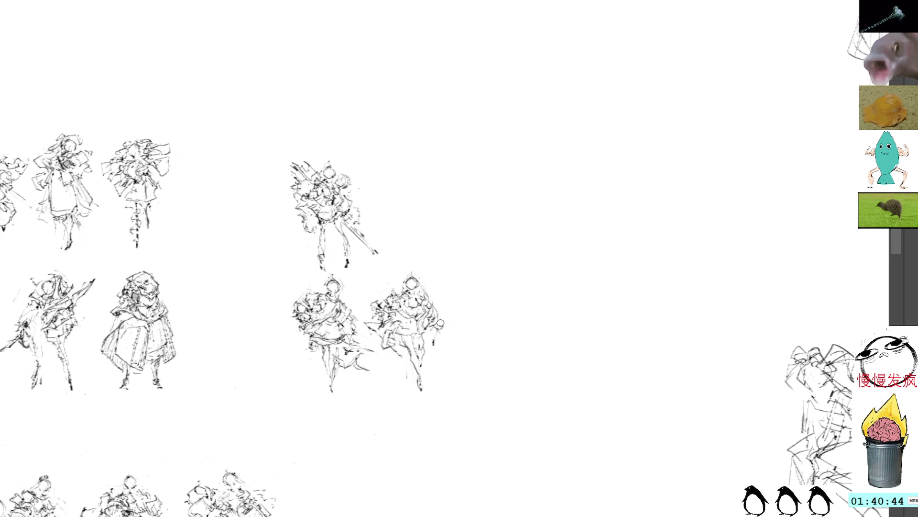
left_click_drag(441, 324, 431, 338)
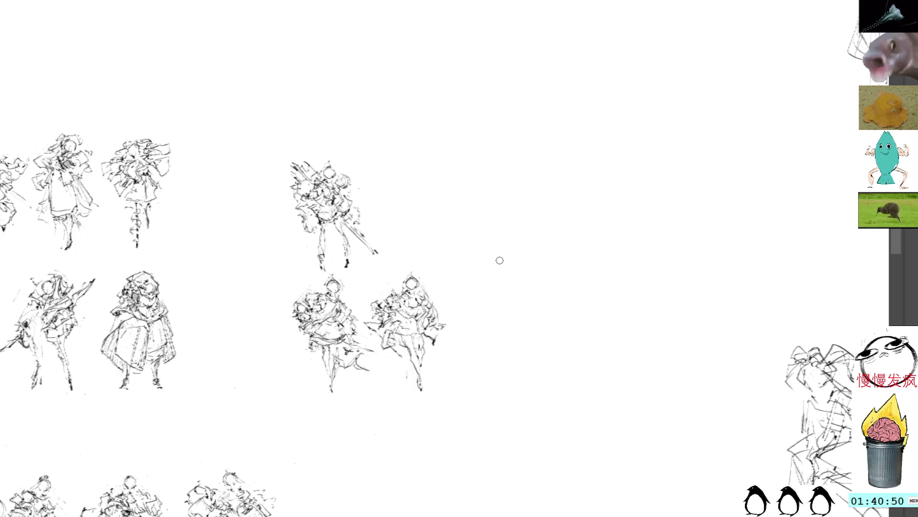
Step: Paste a new figure sketch and place it at the right end of the top row
left_click_drag(545, 167, 527, 188)
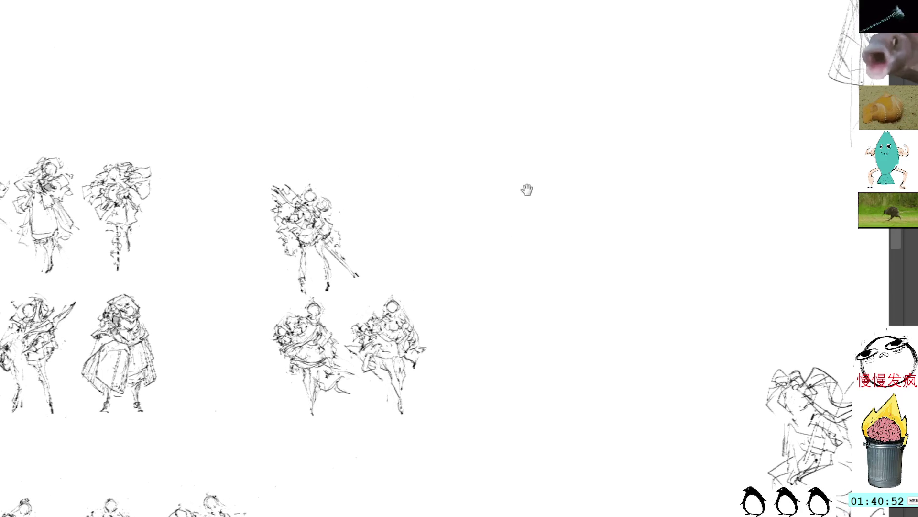
key("ctrl+v")
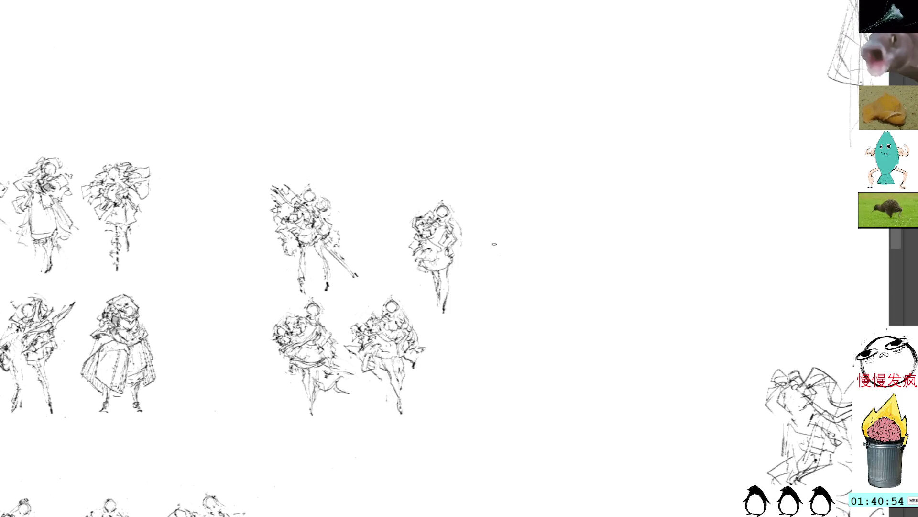
mouse_move(439, 250)
left_mouse_down()
mouse_move(467, 240)
mouse_move(473, 253)
left_mouse_up()
key("Return")
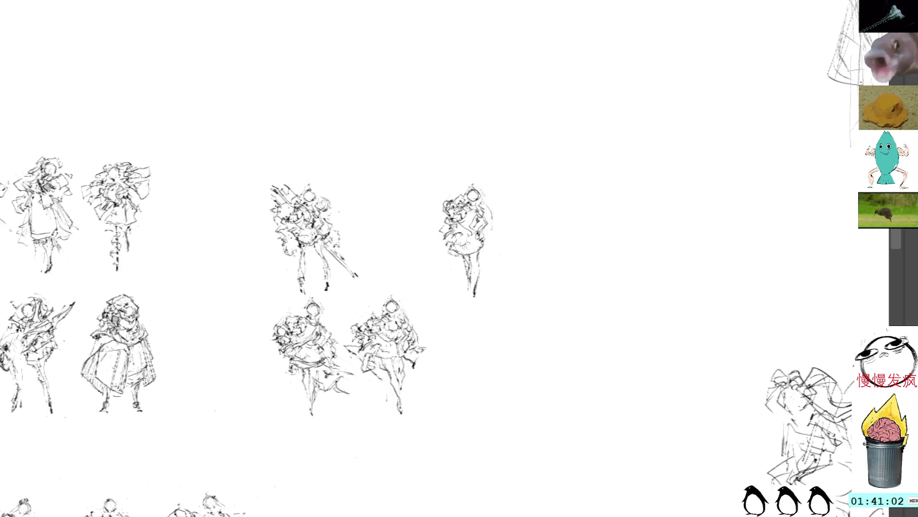
Step: Brush a flowing lock of hair along its left side and a trailing tail to the lower right
mouse_move(449, 204)
left_mouse_down()
mouse_move(433, 212)
mouse_move(449, 269)
mouse_move(439, 256)
mouse_move(445, 241)
left_mouse_up()
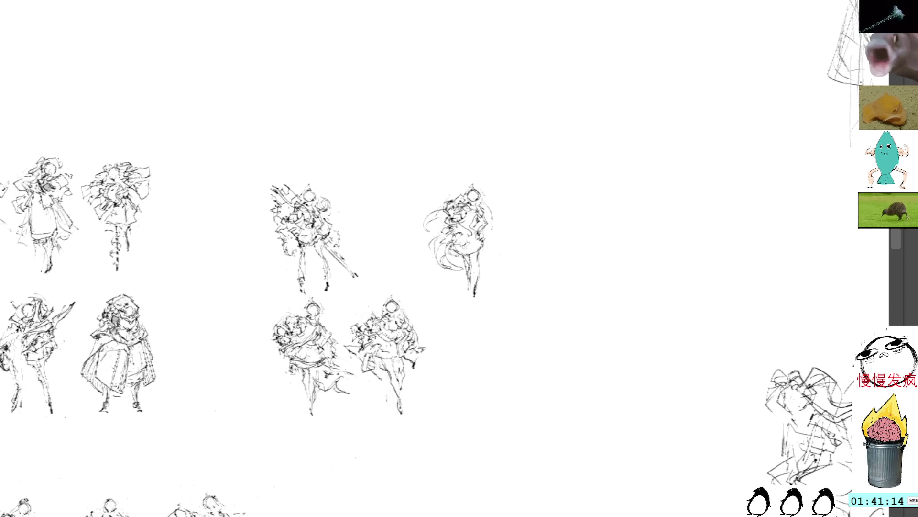
mouse_move(452, 207)
left_mouse_down()
mouse_move(435, 210)
mouse_move(430, 255)
left_mouse_up()
key("ctrl+d")
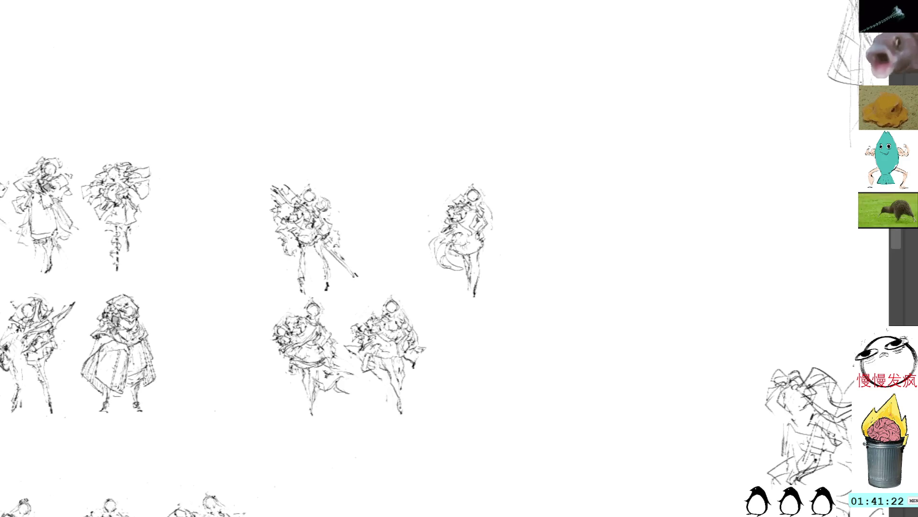
left_click_drag(449, 211, 422, 235)
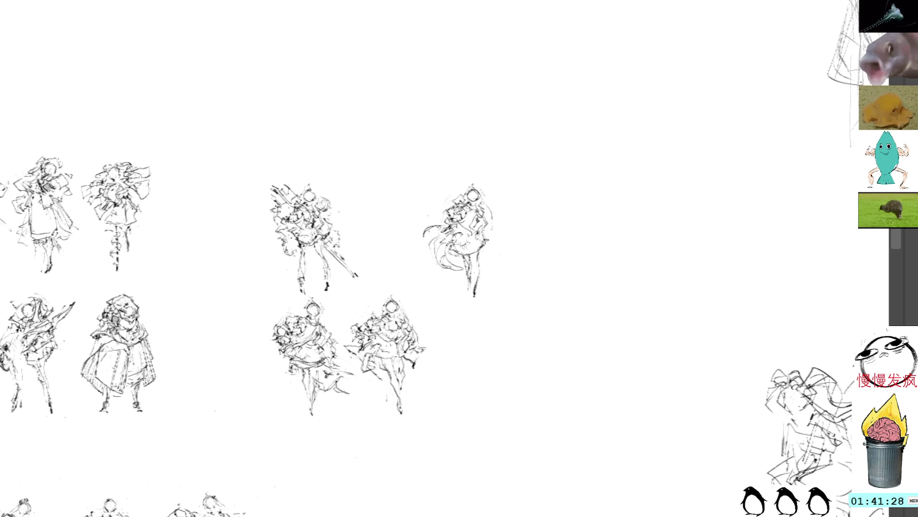
mouse_move(481, 266)
left_mouse_down()
mouse_move(506, 273)
mouse_move(502, 284)
left_mouse_up()
Step: Add a short stroke at the upper-right figure's side
mouse_move(490, 254)
left_mouse_down()
mouse_move(498, 264)
mouse_move(491, 253)
left_mouse_up()
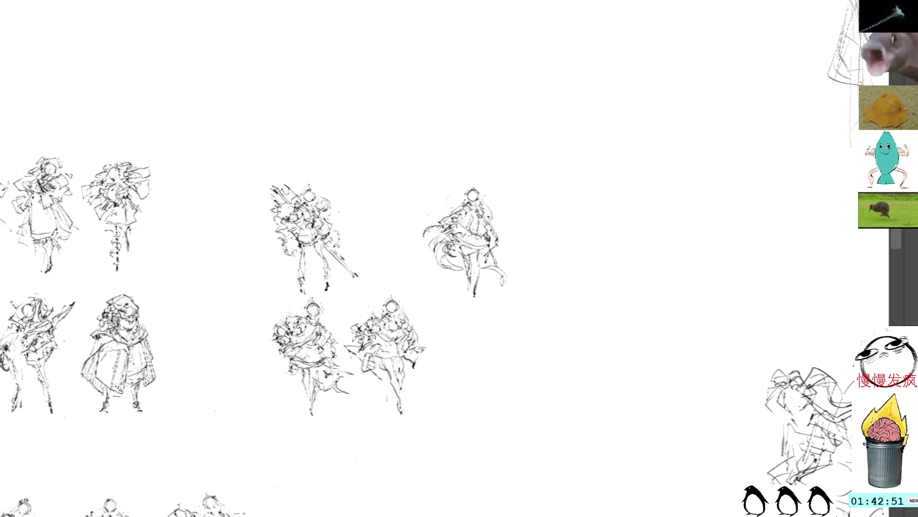
Step: Move the upper-right figure down into the second row and add hair strokes beside its head
key("ctrl+t")
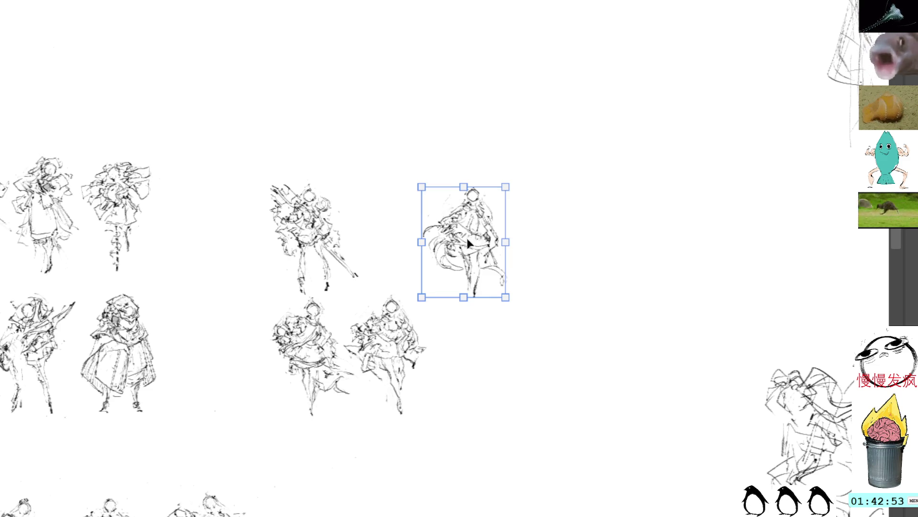
left_click_drag(467, 242, 477, 353)
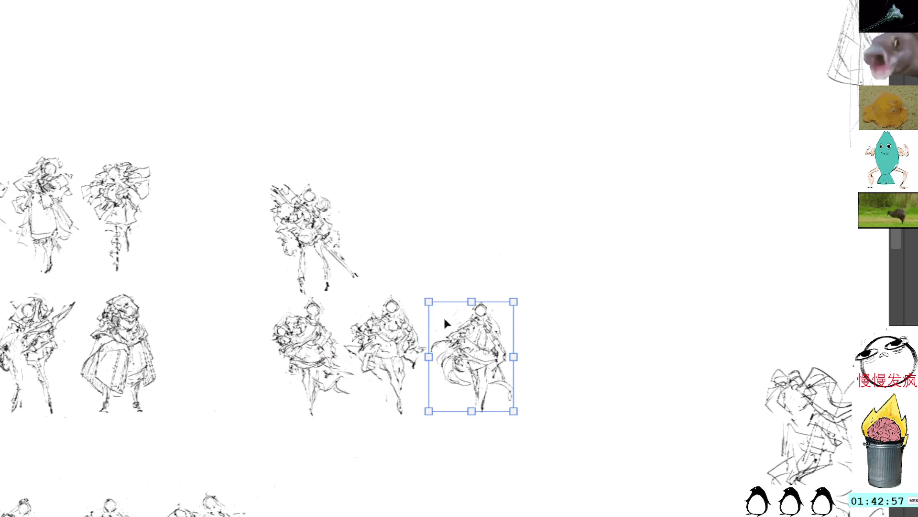
key("Return")
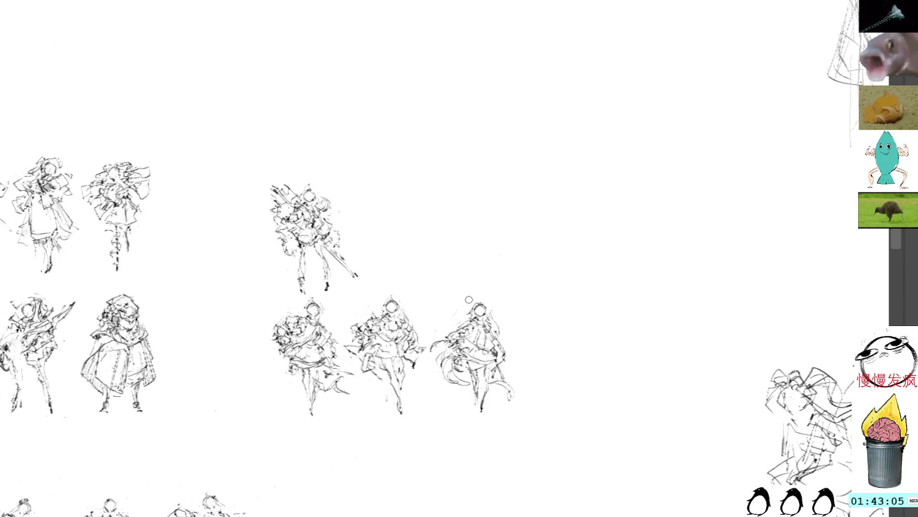
mouse_move(466, 315)
left_mouse_down()
mouse_move(448, 316)
mouse_move(495, 298)
left_mouse_up()
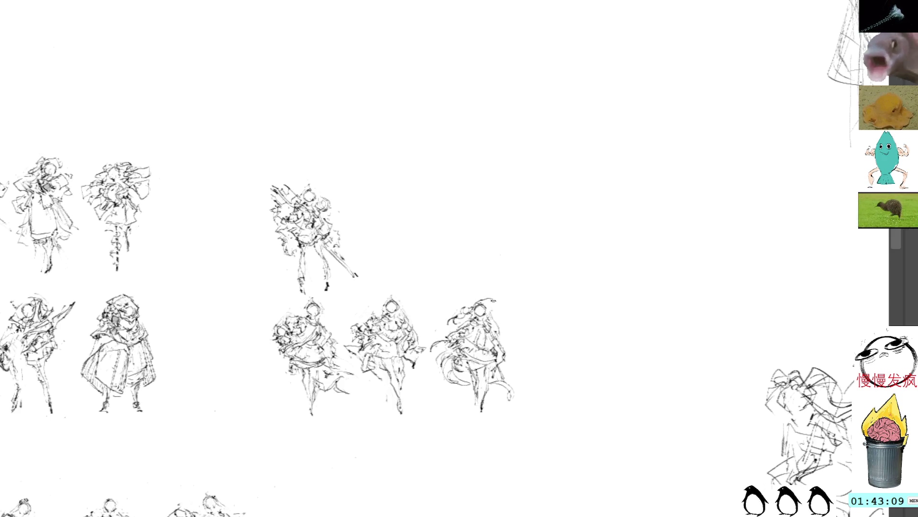
mouse_move(467, 211)
left_mouse_down()
mouse_move(495, 216)
mouse_move(468, 238)
left_mouse_up()
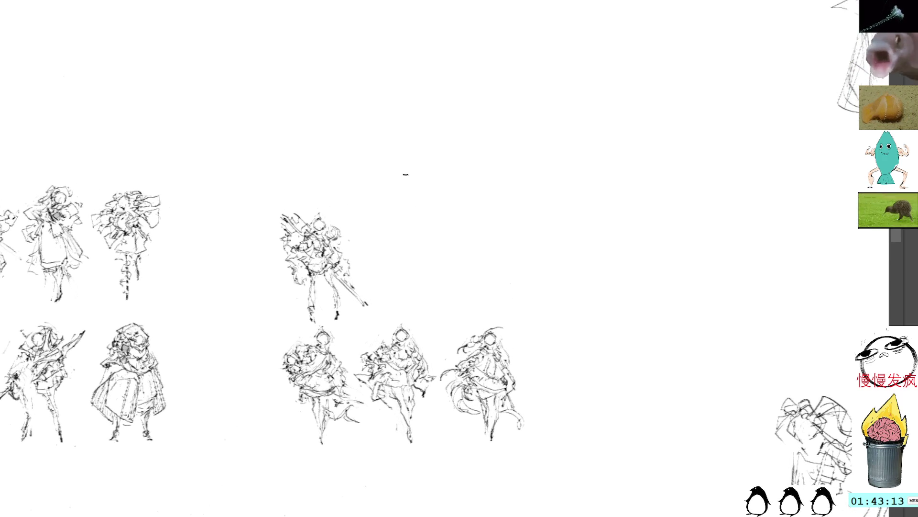
Step: Paste another figure into the top row and delete its lower body
key("ctrl+v")
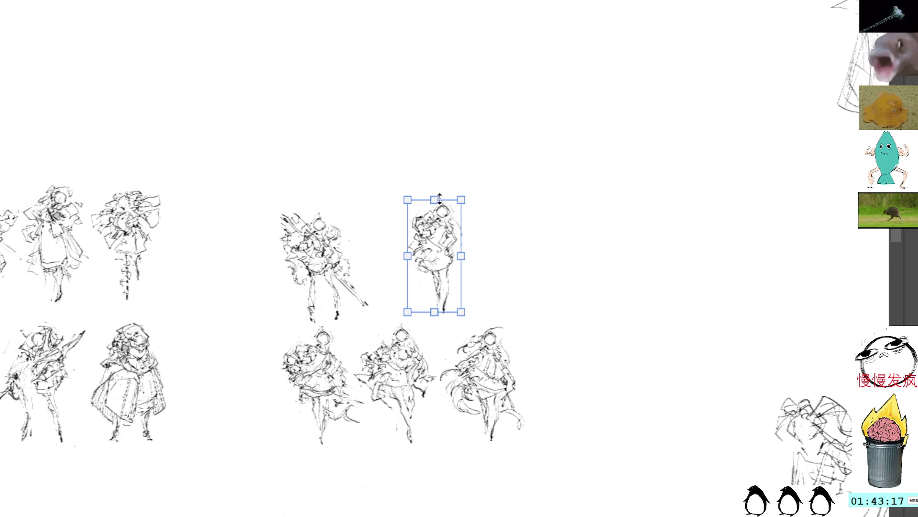
mouse_move(439, 238)
left_mouse_down()
mouse_move(436, 220)
mouse_move(453, 258)
mouse_move(435, 264)
mouse_move(434, 283)
mouse_move(429, 243)
mouse_move(444, 239)
left_mouse_up()
key("Return")
key("Delete")
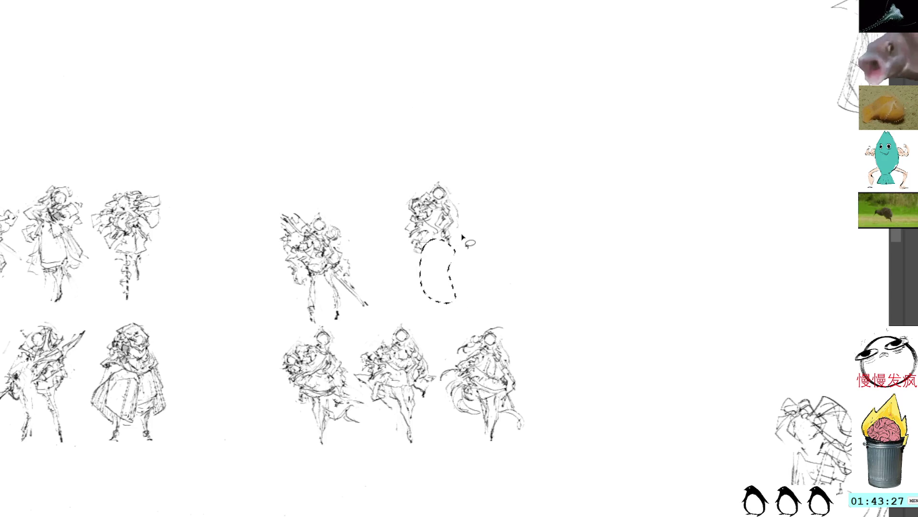
key("ctrl+d")
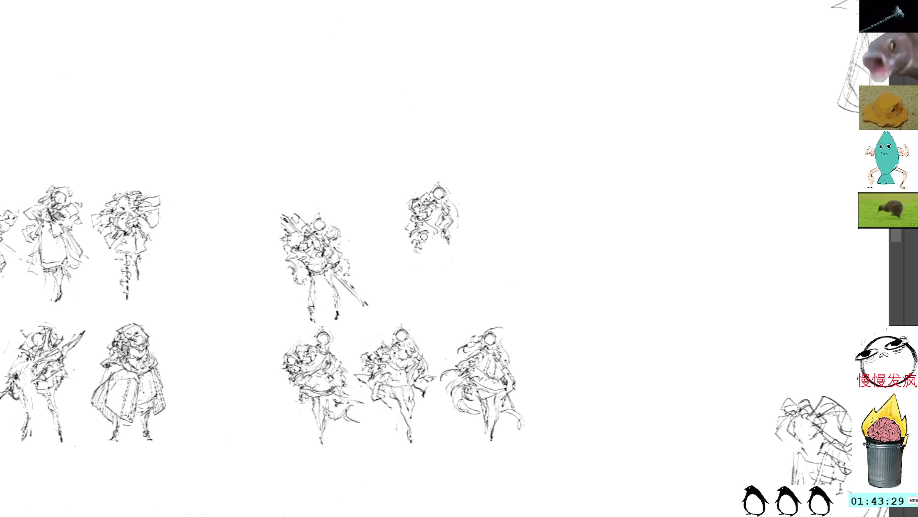
Step: Draw the new figure's two legs, the curving sides of a long skirt, and interior detail strokes
left_click_drag(419, 253, 424, 282)
left_click_drag(449, 240, 459, 286)
left_click_drag(419, 263, 430, 297)
mouse_move(460, 265)
left_mouse_down()
mouse_move(457, 293)
mouse_move(448, 293)
left_mouse_up()
mouse_move(412, 239)
left_mouse_down()
mouse_move(424, 276)
mouse_move(434, 276)
left_mouse_up()
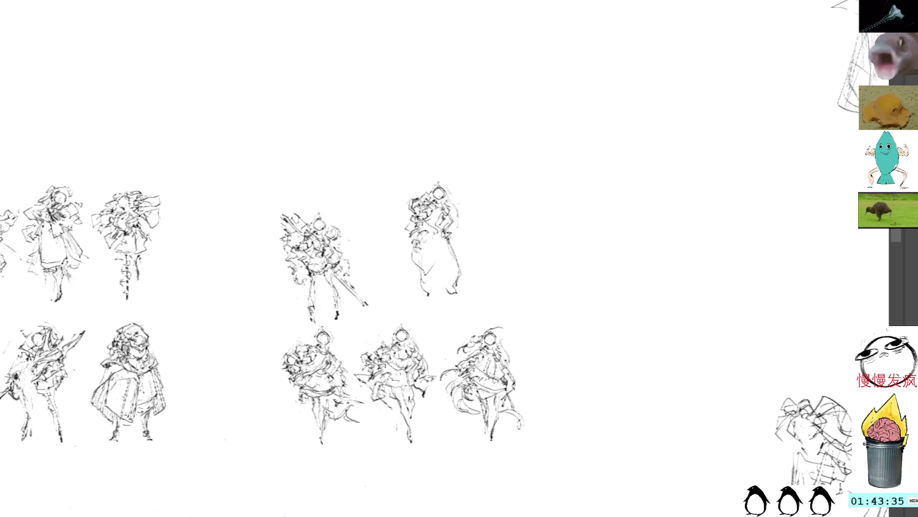
left_click_drag(450, 243, 454, 258)
left_click_drag(453, 256, 445, 275)
Step: Shift the whole upper-right figure slightly to the left
mouse_move(440, 164)
left_mouse_down()
mouse_move(411, 287)
mouse_move(419, 177)
left_mouse_up()
key("ctrl+t")
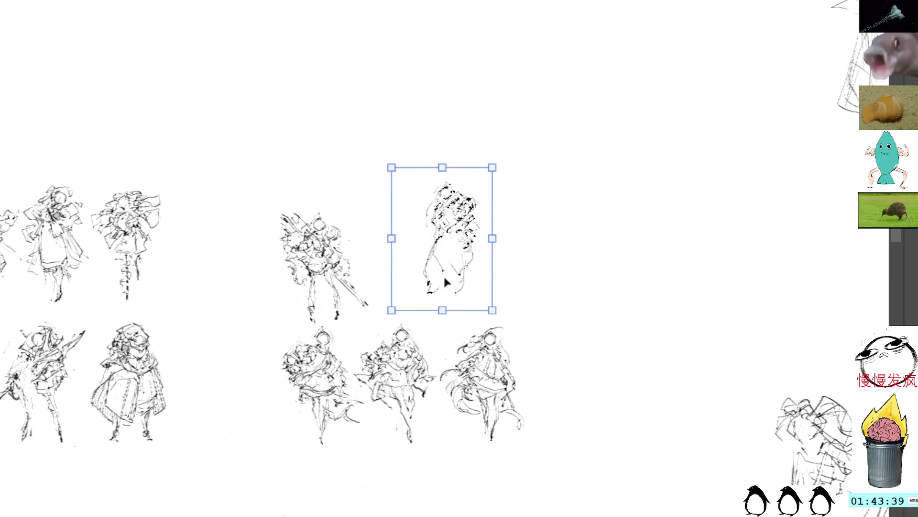
left_click_drag(442, 238, 430, 242)
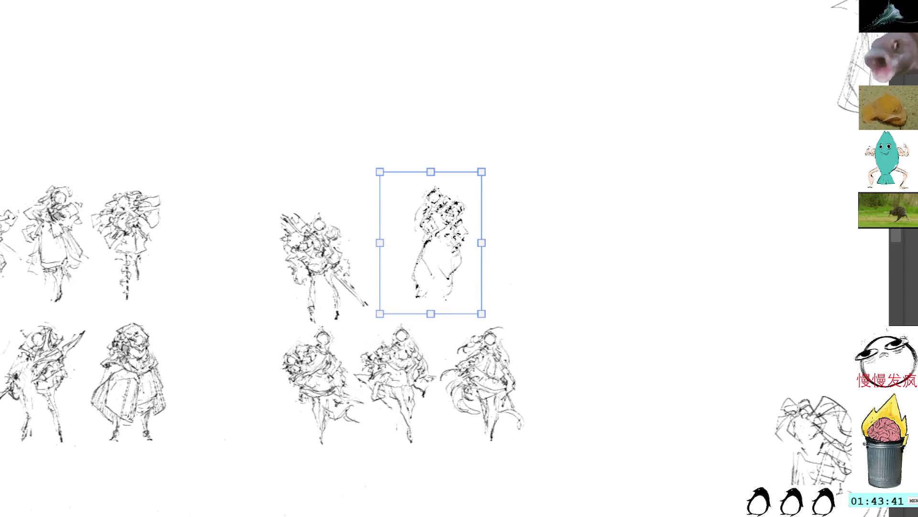
key("Return")
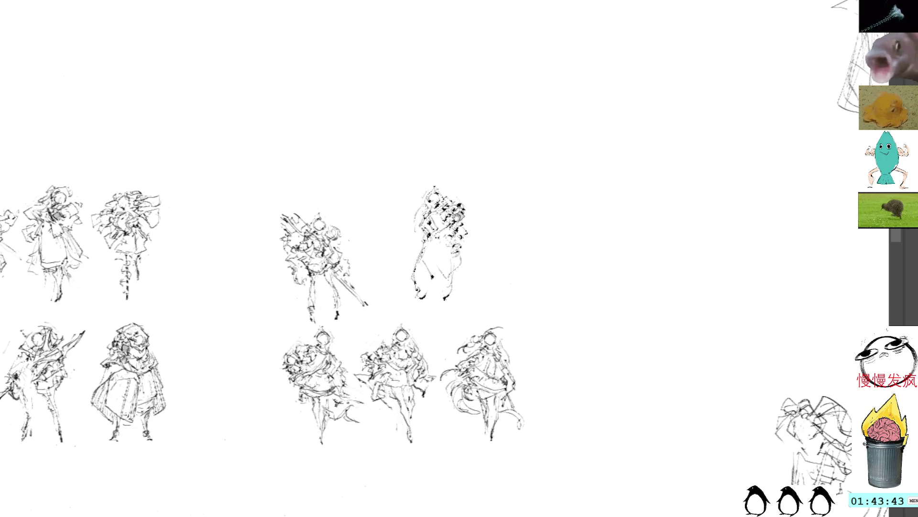
Step: Add and undo short strokes at the lower-right hem, then select the lower hem
mouse_move(443, 229)
left_mouse_down()
mouse_move(473, 272)
mouse_move(452, 301)
mouse_move(445, 260)
mouse_move(454, 246)
left_mouse_up()
key("ctrl+d")
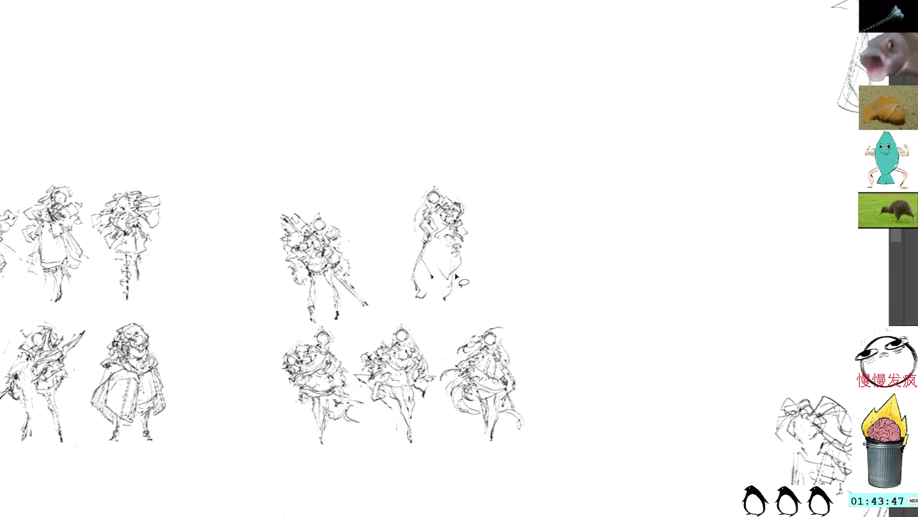
left_click_drag(457, 279, 450, 303)
key("ctrl+z")
key("ctrl+z")
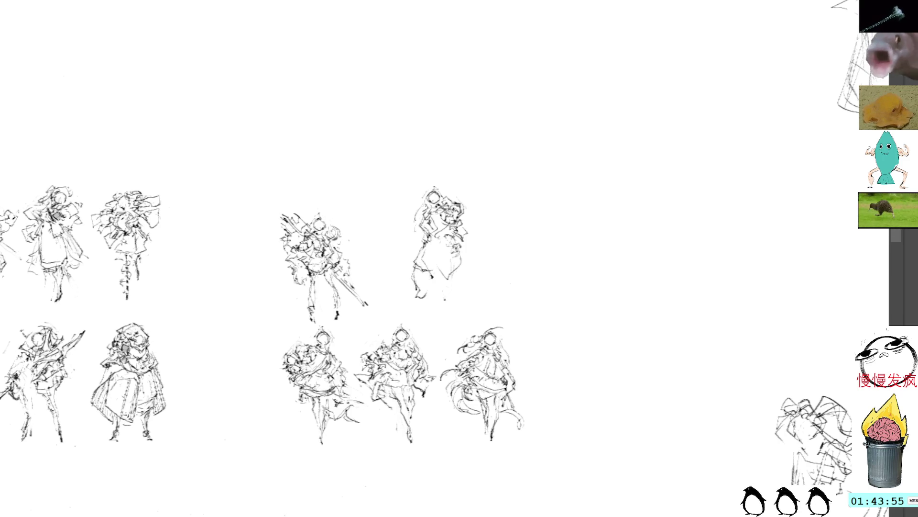
mouse_move(424, 285)
left_mouse_down()
mouse_move(405, 298)
mouse_move(422, 271)
left_mouse_up()
key("ctrl+d")
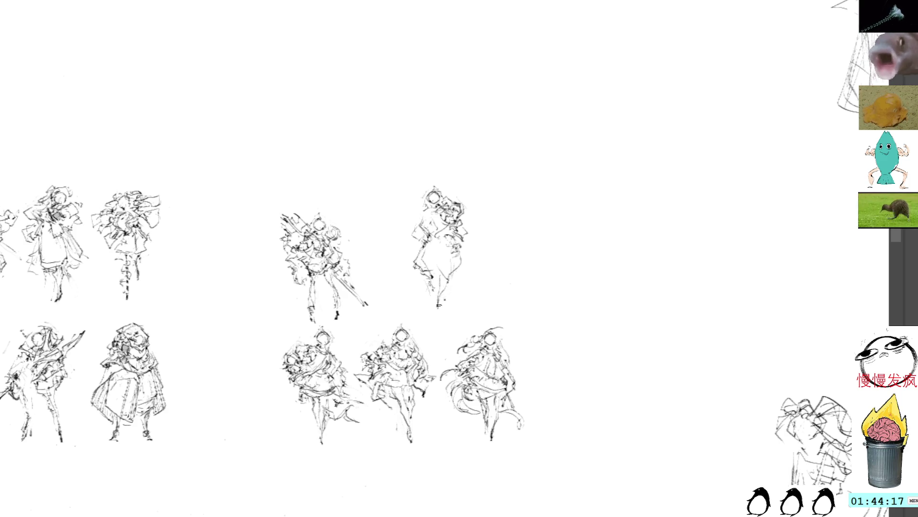
left_click_drag(466, 263, 473, 310)
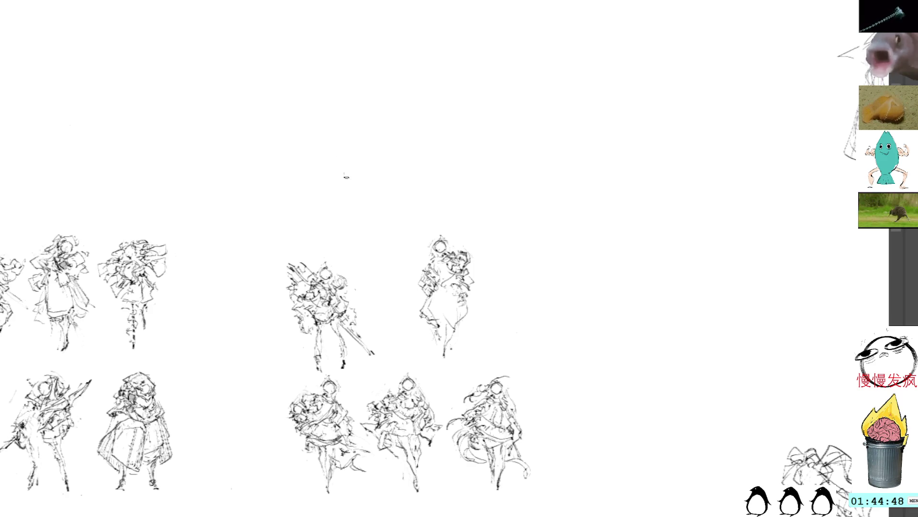
Step: Draw a squiggle in the space above the figures and darken the right standing figure's foot
mouse_move(345, 177)
left_mouse_down()
mouse_move(377, 163)
mouse_move(393, 178)
left_mouse_up()
left_click_drag(439, 354, 446, 347)
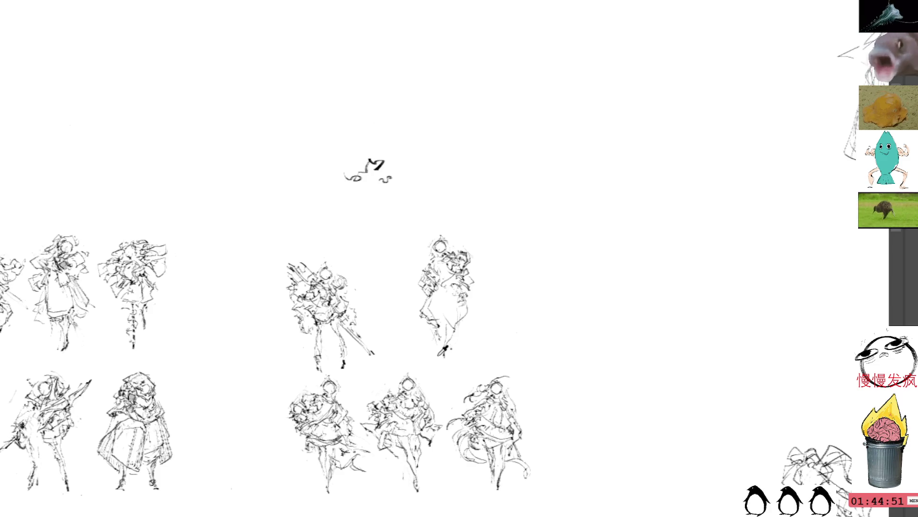